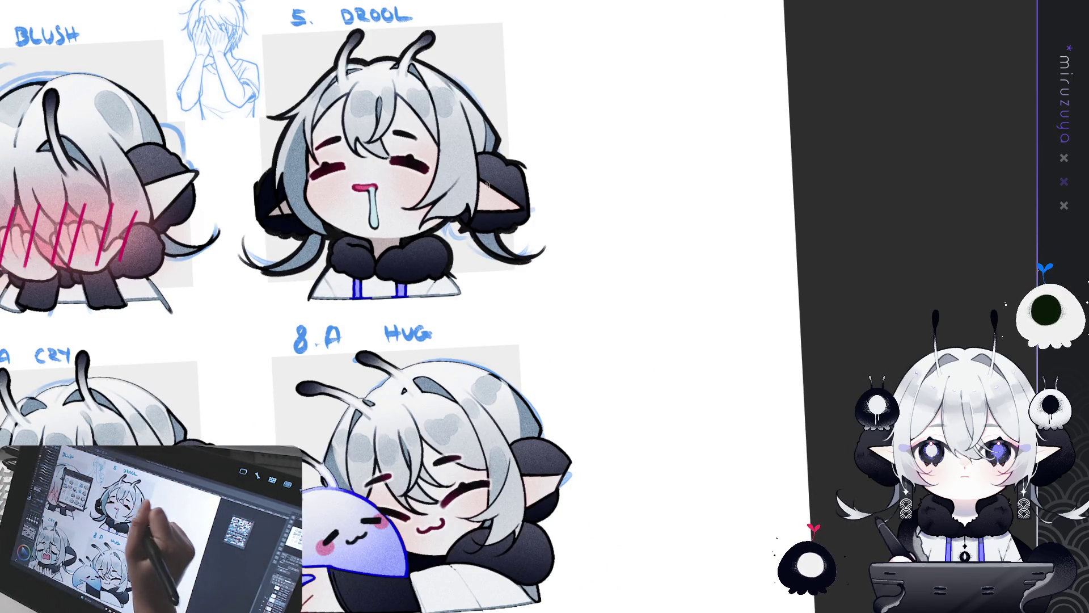
Pan and rotate the canvas view so the 8.A HUG emote sits centred at a tilt.
{"action": "left_click_drag", "start_coordinate": [617, 417], "coordinate": [609, 391]}
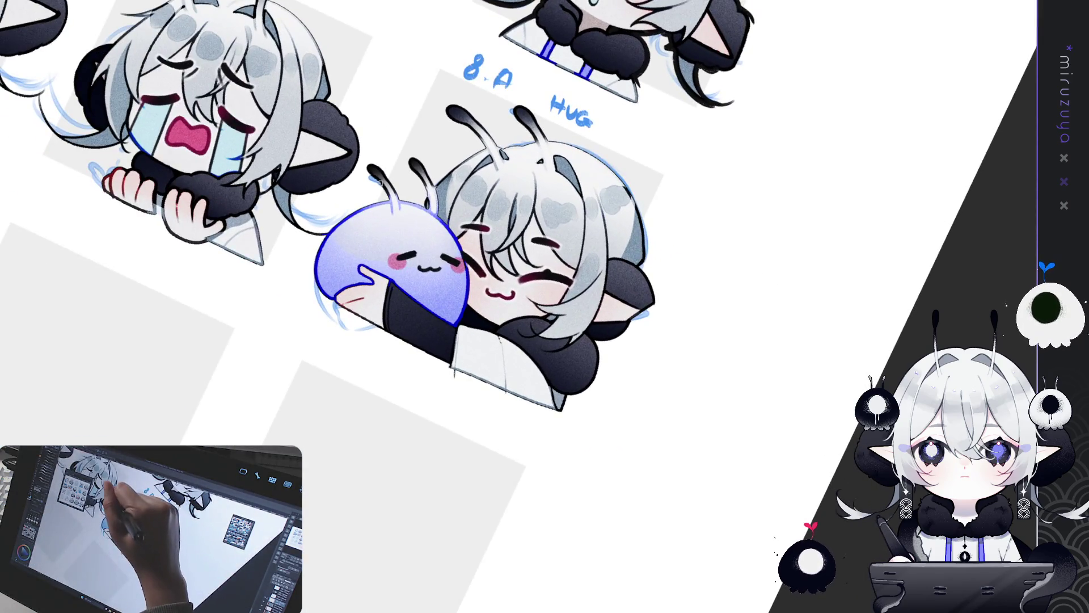
{"action": "left_click_drag", "start_coordinate": [378, 178], "coordinate": [377, 259]}
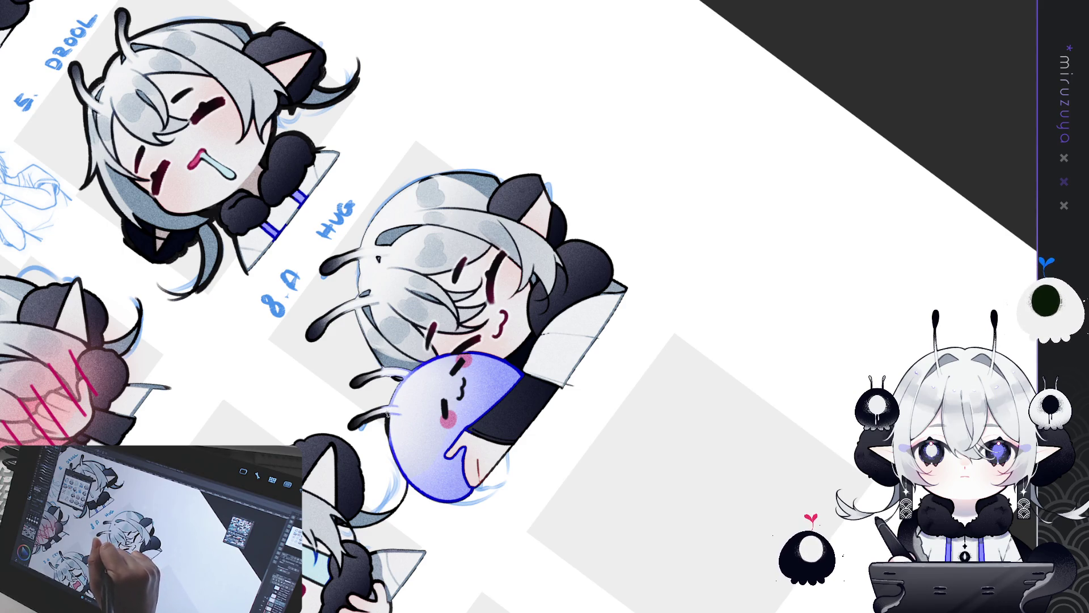
{"action": "mouse_move", "coordinate": [604, 259]}
{"action": "left_mouse_down"}
{"action": "mouse_move", "coordinate": [620, 389]}
{"action": "mouse_move", "coordinate": [658, 283]}
{"action": "left_mouse_up"}
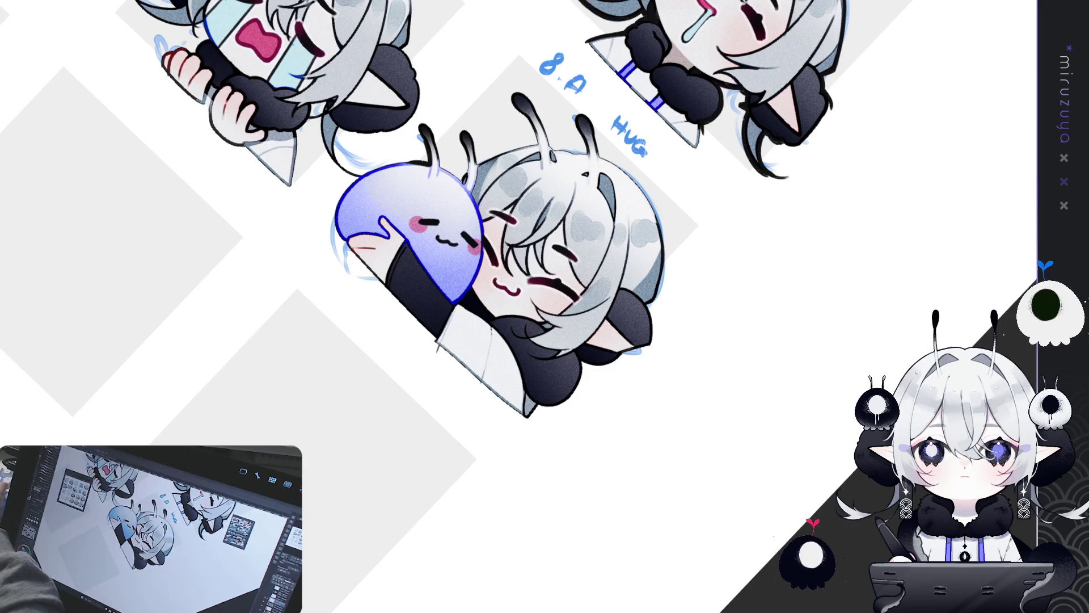
Ink the hugging chibi's right hair outline darker, then begin thickening the middle antenna tip.
{"action": "mouse_move", "coordinate": [511, 255]}
{"action": "left_mouse_down"}
{"action": "mouse_move", "coordinate": [383, 287]}
{"action": "mouse_move", "coordinate": [519, 233]}
{"action": "mouse_move", "coordinate": [526, 184]}
{"action": "left_mouse_up"}
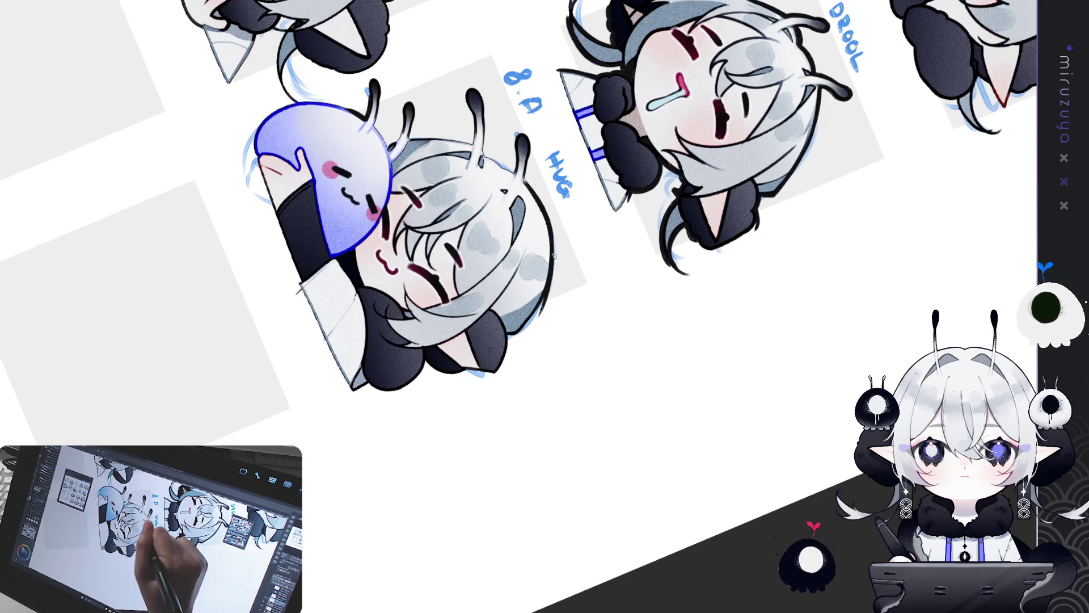
{"action": "left_click_drag", "start_coordinate": [550, 267], "coordinate": [531, 309]}
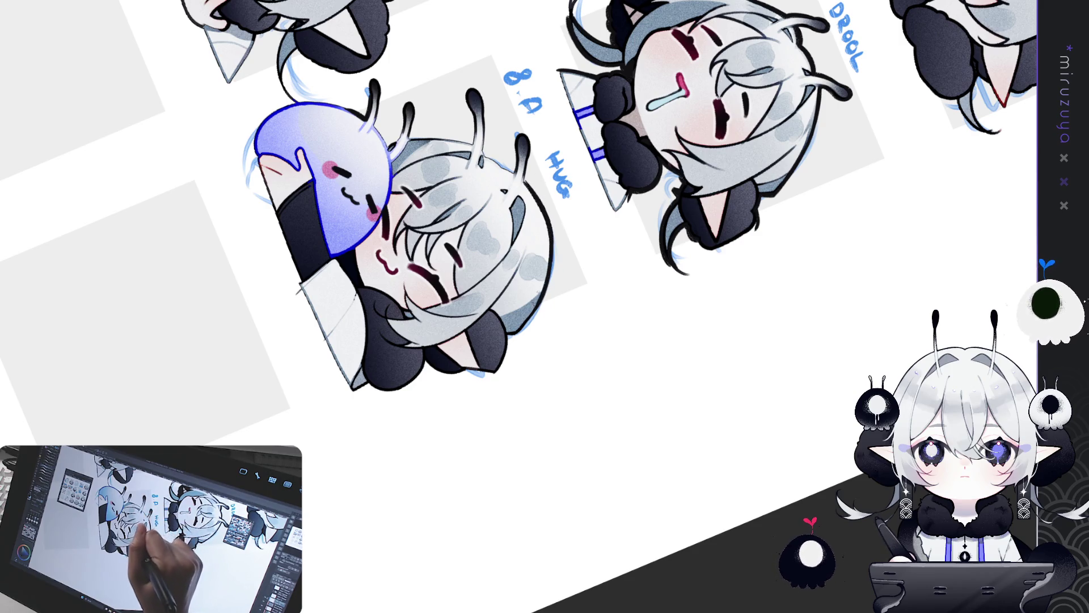
{"action": "left_click_drag", "start_coordinate": [555, 244], "coordinate": [529, 327]}
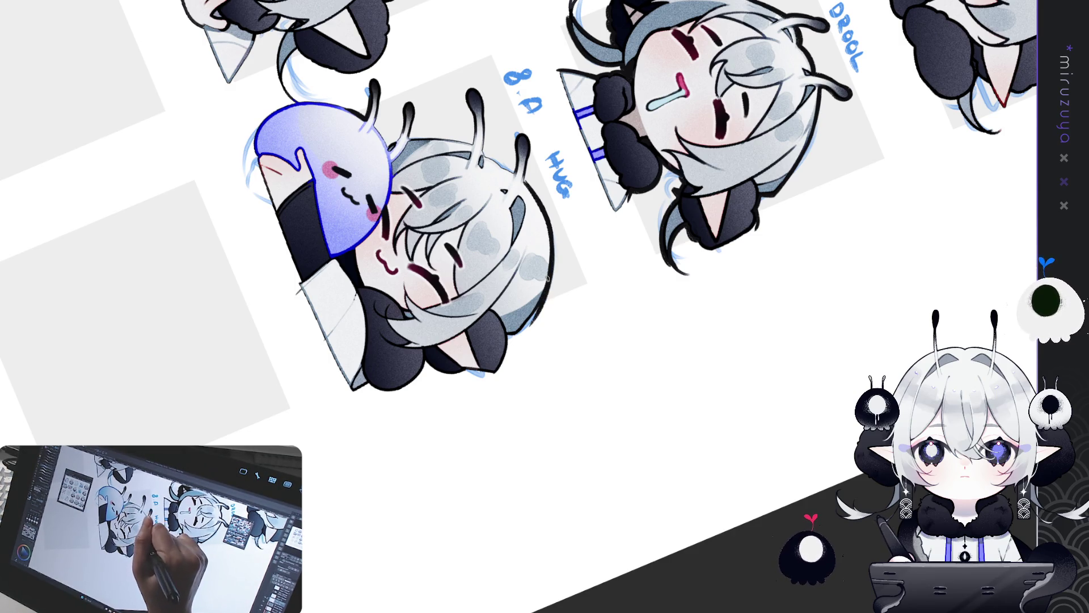
{"action": "mouse_move", "coordinate": [558, 232]}
{"action": "left_mouse_down"}
{"action": "mouse_move", "coordinate": [625, 450]}
{"action": "mouse_move", "coordinate": [555, 518]}
{"action": "mouse_move", "coordinate": [530, 501]}
{"action": "mouse_move", "coordinate": [555, 518]}
{"action": "mouse_move", "coordinate": [531, 256]}
{"action": "left_mouse_up"}
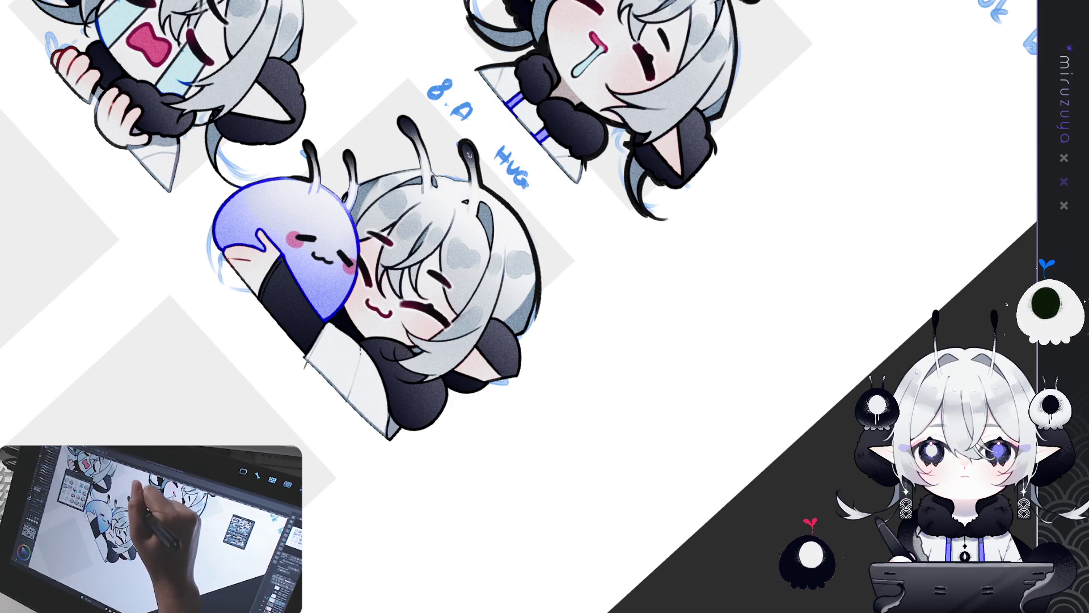
{"action": "left_click_drag", "start_coordinate": [410, 117], "coordinate": [425, 147]}
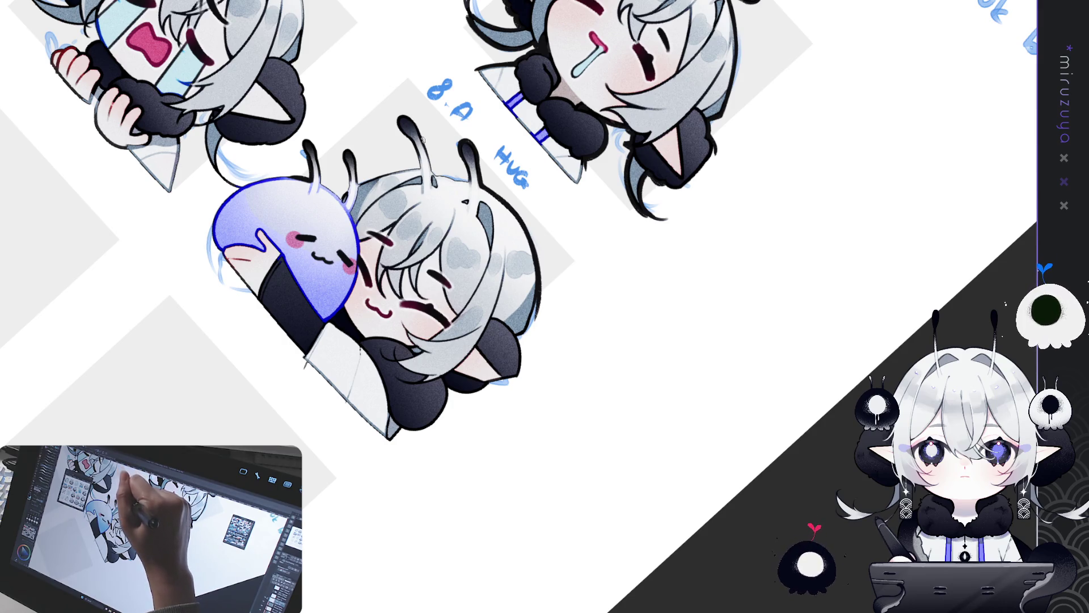
Darken the middle antenna and the small right antenna tip, then reset the canvas rotation.
{"action": "left_click_drag", "start_coordinate": [421, 134], "coordinate": [433, 175]}
{"action": "left_click_drag", "start_coordinate": [421, 133], "coordinate": [433, 172]}
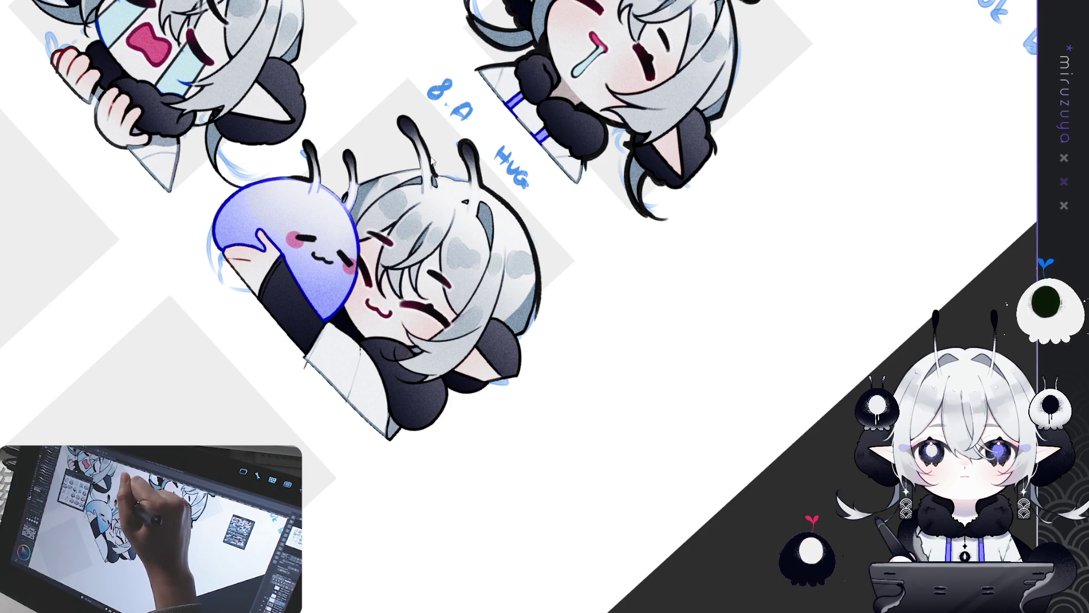
{"action": "left_click_drag", "start_coordinate": [421, 134], "coordinate": [433, 170]}
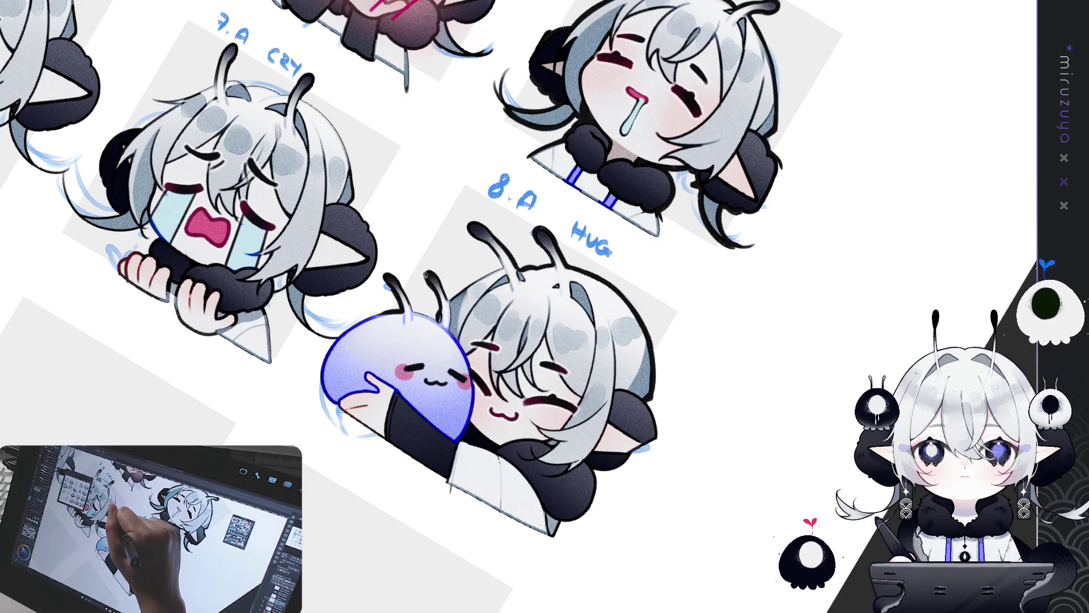
{"action": "left_click_drag", "start_coordinate": [425, 280], "coordinate": [434, 269]}
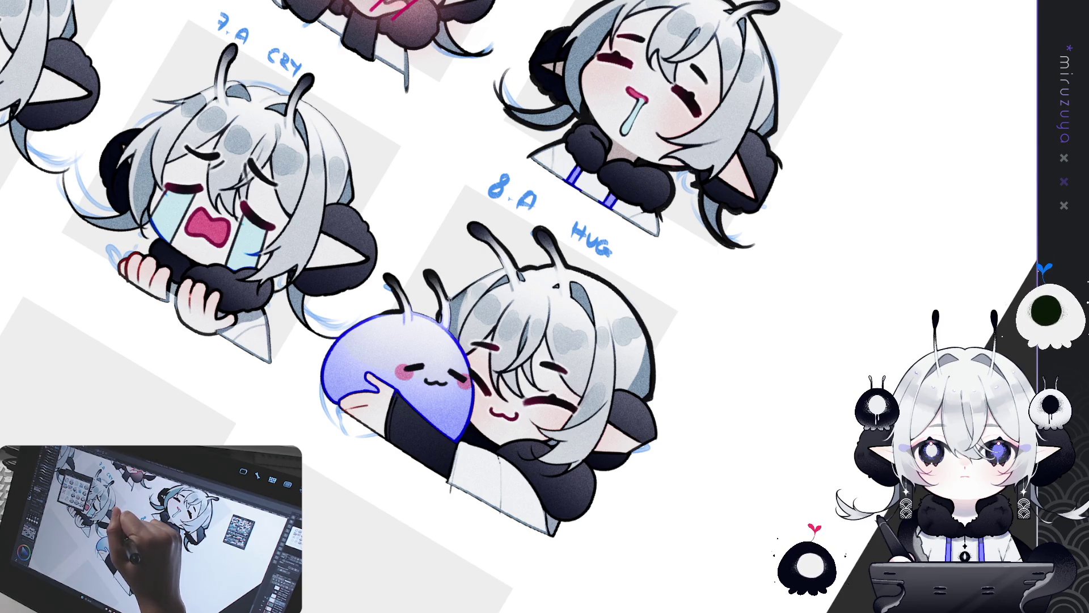
{"action": "key", "text": "ctrl+0"}
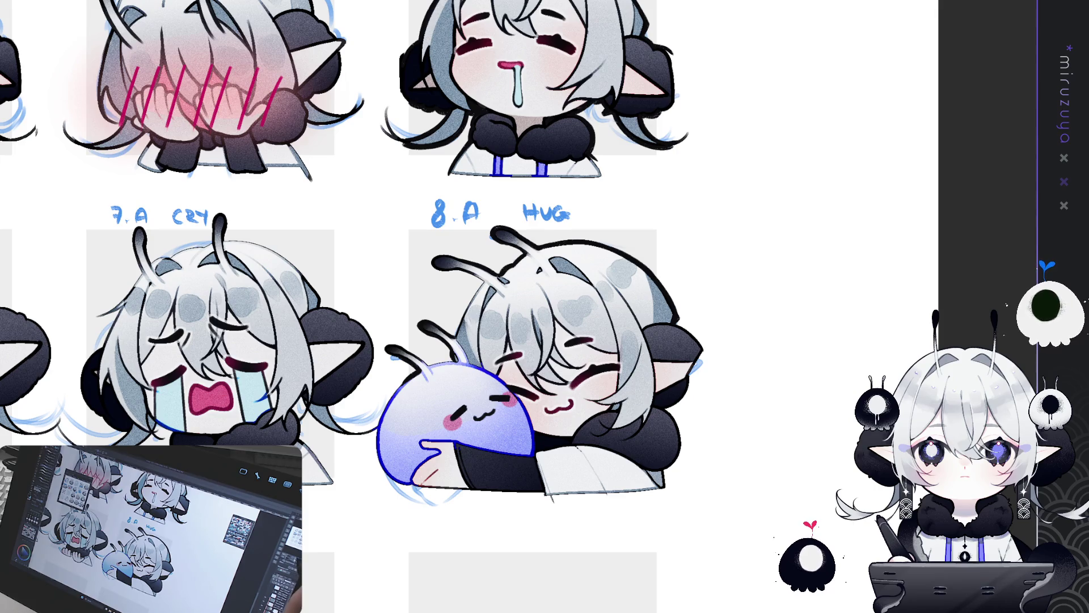
Zoom in and tilt the view onto the HUG emote, then ink along the blob's antenna.
{"action": "scroll", "coordinate": [523, 309], "scroll_direction": "up", "scroll_amount": 1}
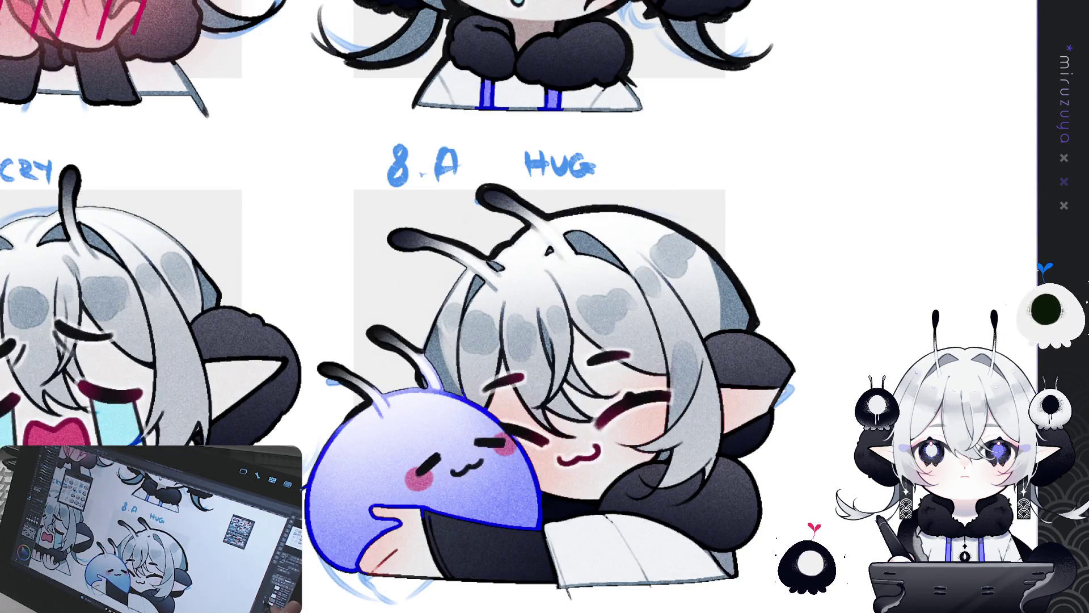
{"action": "left_click_drag", "start_coordinate": [544, 306], "coordinate": [599, 223]}
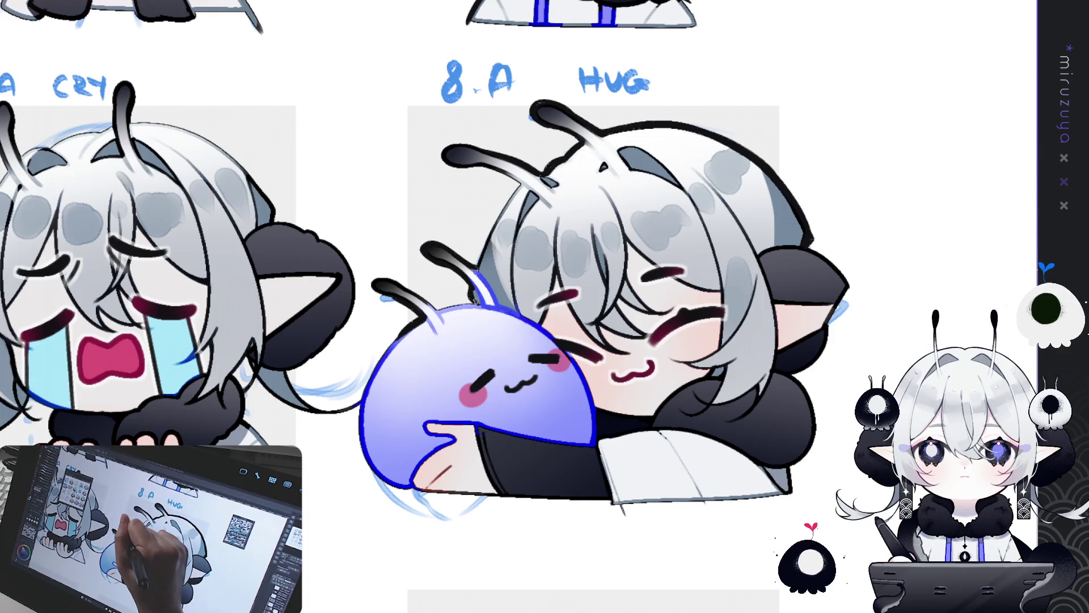
{"action": "mouse_move", "coordinate": [489, 255]}
{"action": "left_mouse_down"}
{"action": "mouse_move", "coordinate": [454, 283]}
{"action": "mouse_move", "coordinate": [431, 329]}
{"action": "mouse_move", "coordinate": [455, 261]}
{"action": "mouse_move", "coordinate": [447, 221]}
{"action": "left_mouse_up"}
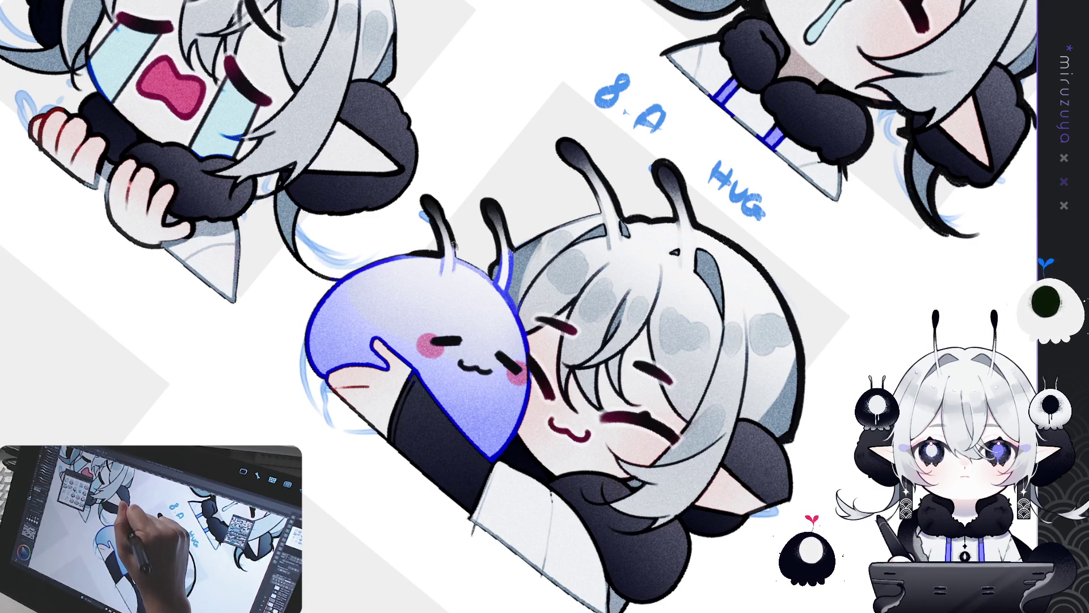
{"action": "mouse_move", "coordinate": [453, 240]}
{"action": "left_mouse_down"}
{"action": "mouse_move", "coordinate": [456, 261]}
{"action": "mouse_move", "coordinate": [510, 235]}
{"action": "left_mouse_up"}
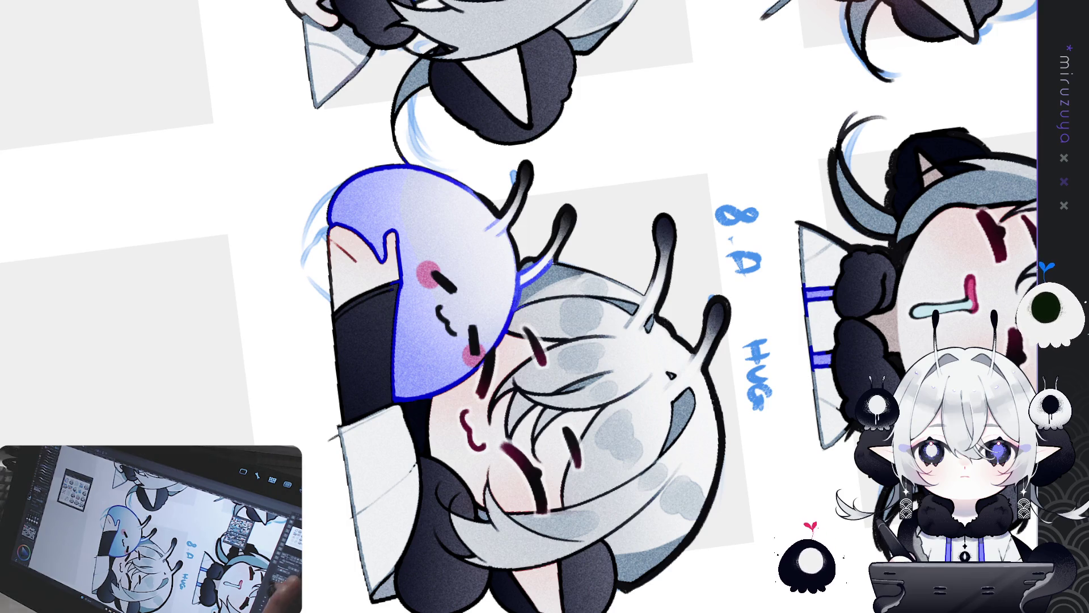
Rotate the view until the hugging character sits closer to upright for inking.
{"action": "left_click_drag", "start_coordinate": [554, 258], "coordinate": [554, 262]}
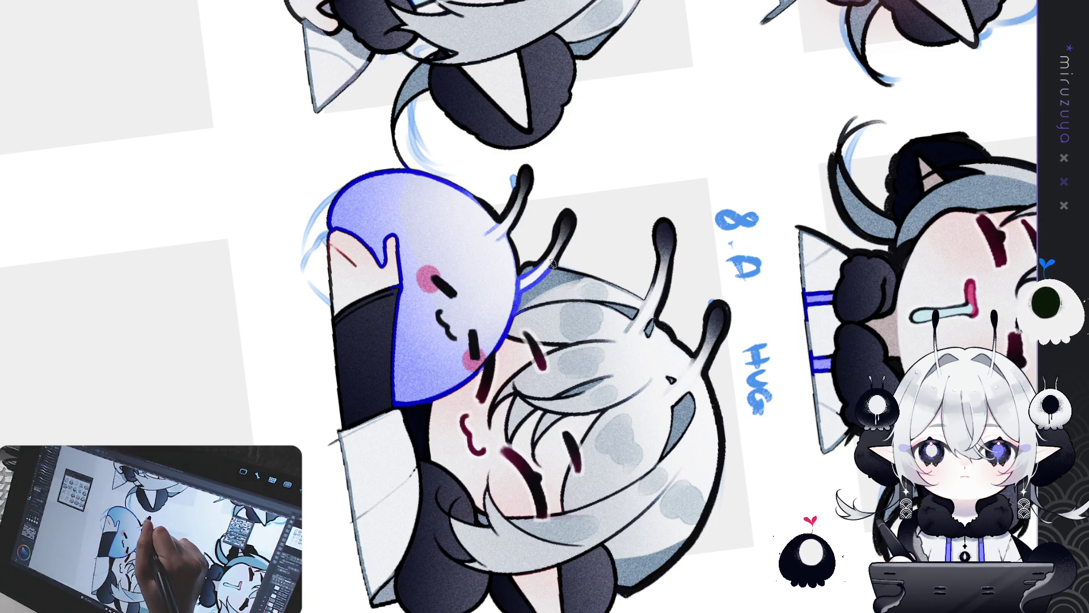
{"action": "left_click_drag", "start_coordinate": [556, 262], "coordinate": [627, 224]}
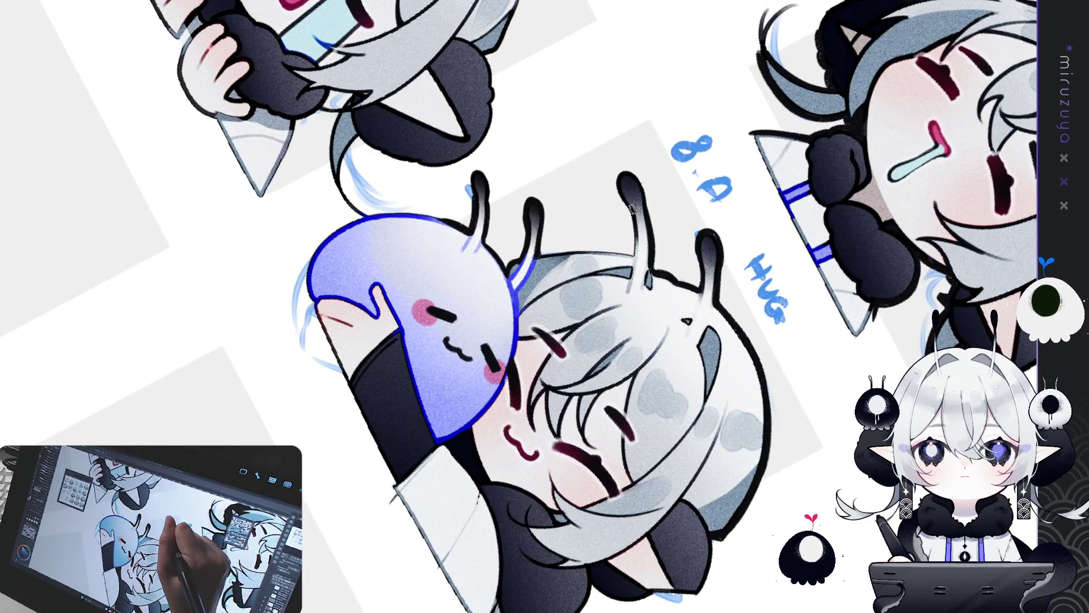
{"action": "mouse_move", "coordinate": [634, 233]}
{"action": "left_mouse_down"}
{"action": "mouse_move", "coordinate": [561, 204]}
{"action": "mouse_move", "coordinate": [458, 224]}
{"action": "left_mouse_up"}
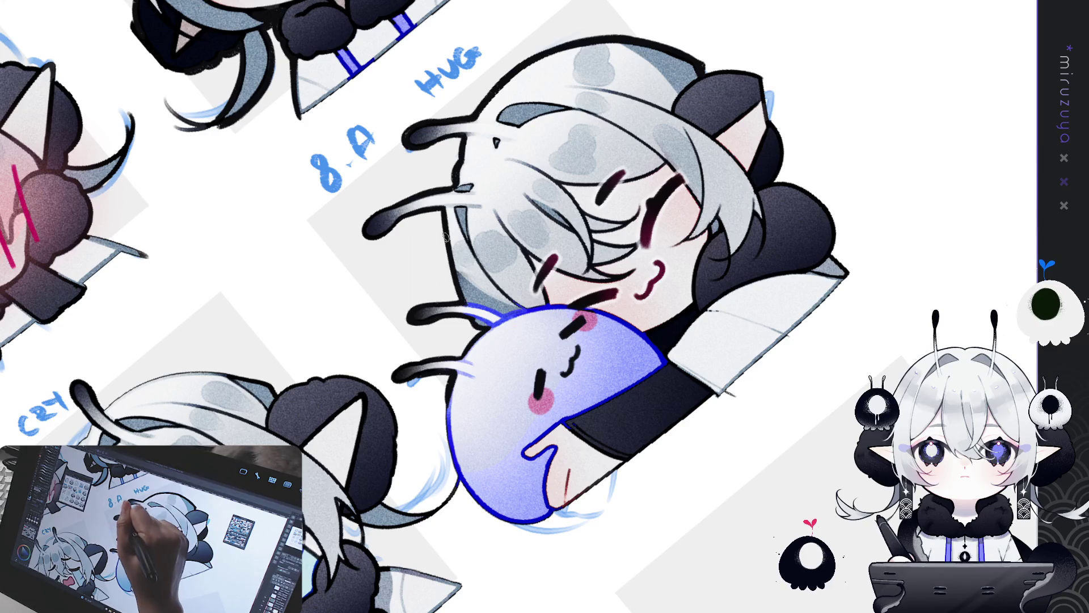
{"action": "left_click_drag", "start_coordinate": [461, 298], "coordinate": [432, 267]}
Rotate, pan and zoom the canvas so the hug sticker reads vertically.
{"action": "left_click_drag", "start_coordinate": [666, 227], "coordinate": [646, 227]}
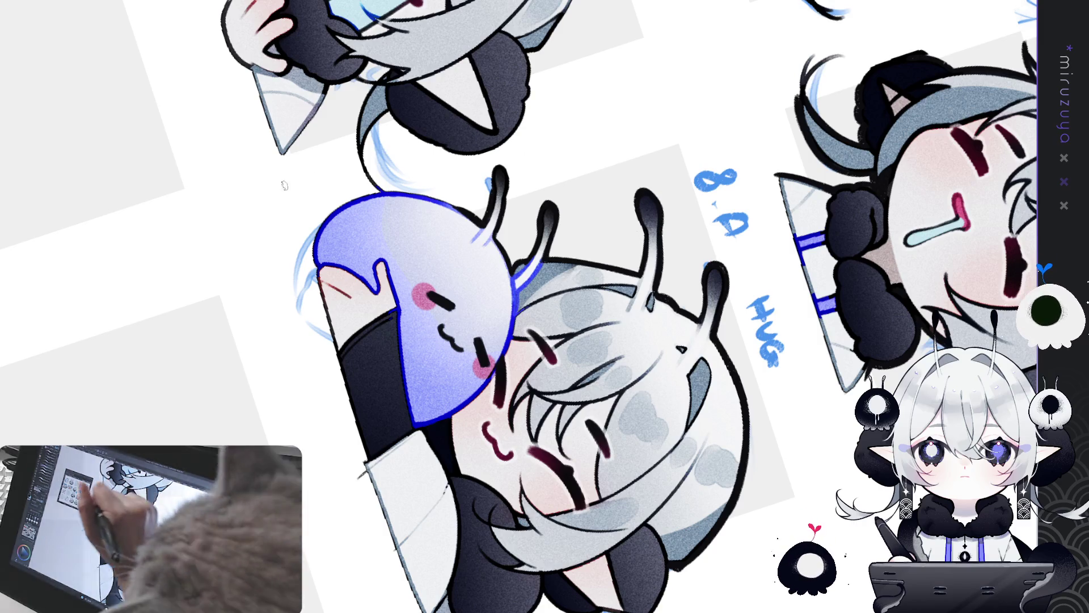
{"action": "mouse_move", "coordinate": [261, 211]}
{"action": "left_mouse_down"}
{"action": "mouse_move", "coordinate": [289, 272]}
{"action": "mouse_move", "coordinate": [373, 165]}
{"action": "mouse_move", "coordinate": [440, 167]}
{"action": "left_mouse_up"}
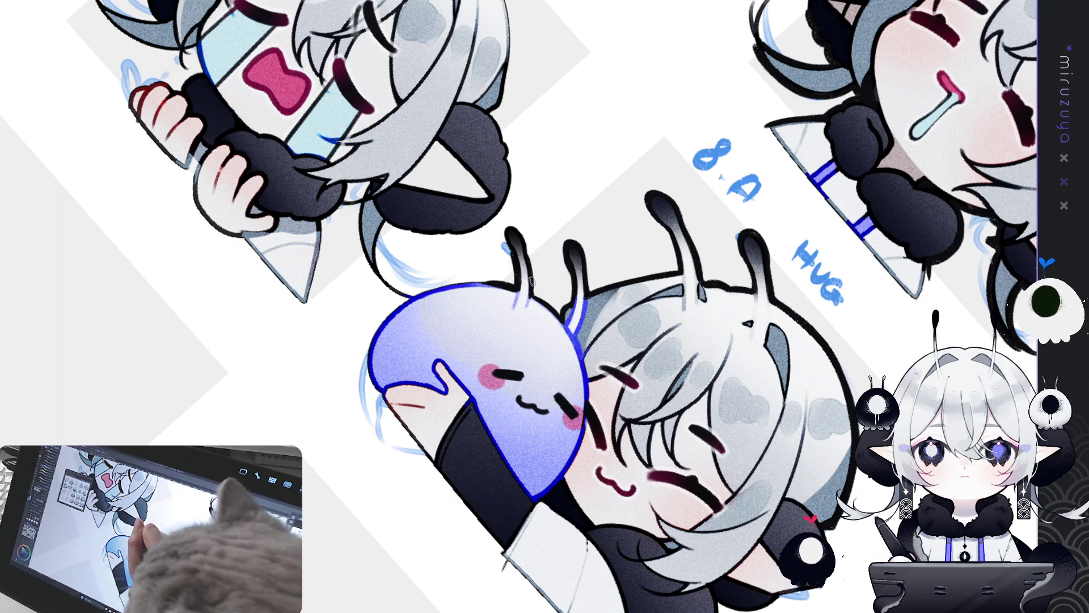
{"action": "left_click_drag", "start_coordinate": [437, 214], "coordinate": [535, 310]}
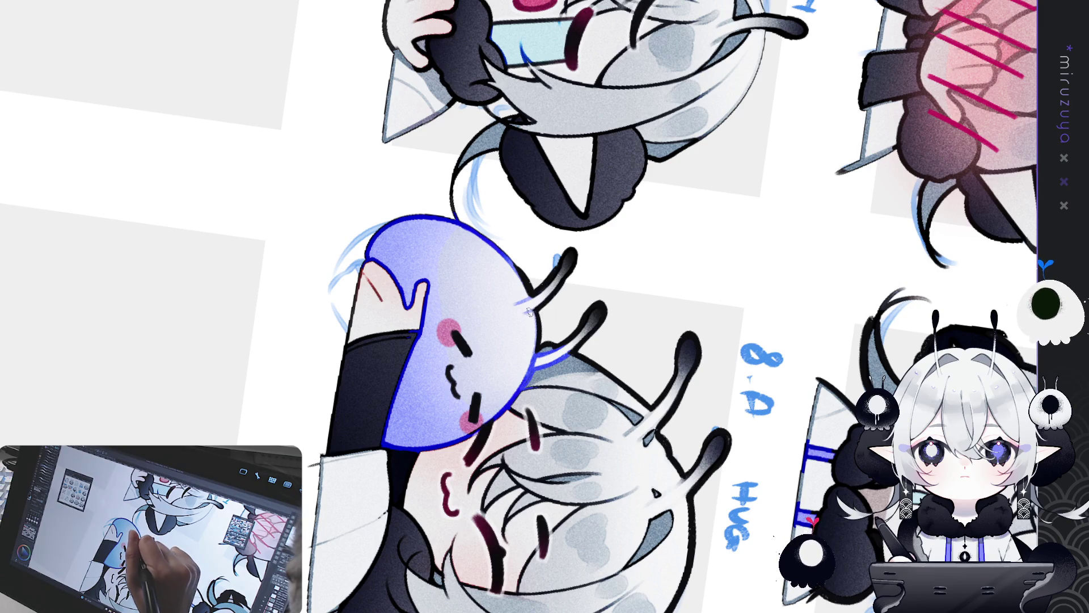
{"action": "left_click_drag", "start_coordinate": [552, 293], "coordinate": [643, 418]}
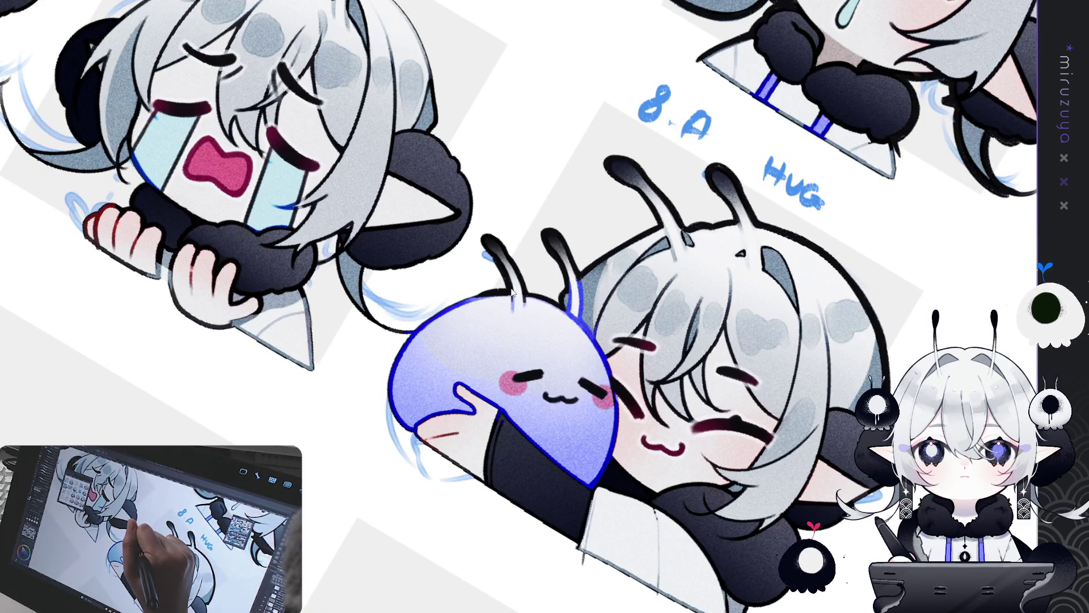
{"action": "left_click_drag", "start_coordinate": [512, 293], "coordinate": [540, 288]}
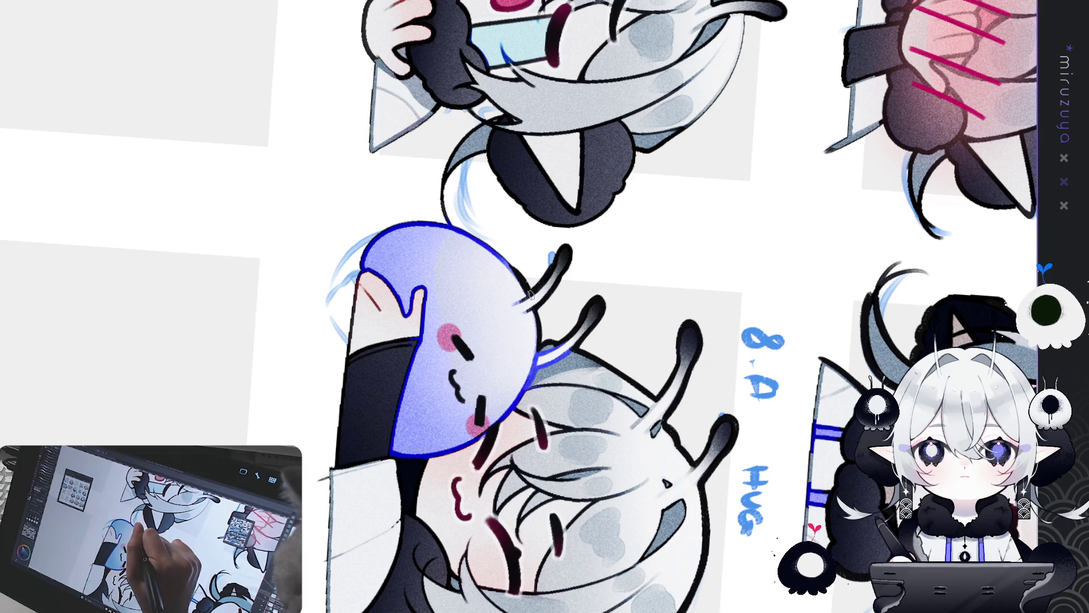
{"action": "mouse_move", "coordinate": [542, 282]}
{"action": "left_mouse_down"}
{"action": "mouse_move", "coordinate": [416, 495]}
{"action": "mouse_move", "coordinate": [311, 323]}
{"action": "left_mouse_up"}
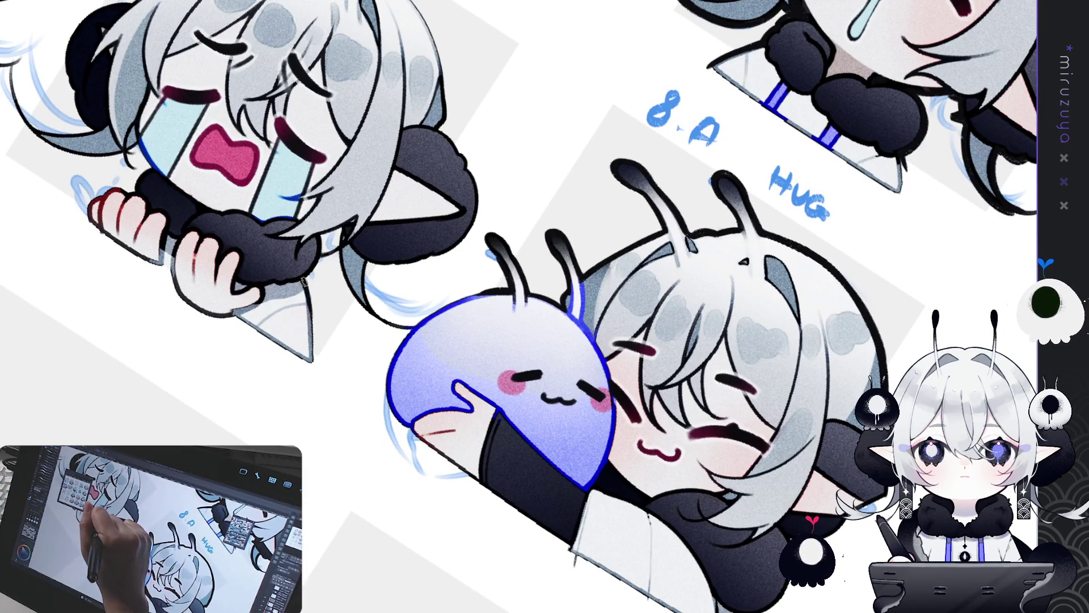
Trace a black outline down the sticker's edge and along a hair strand.
{"action": "left_click_drag", "start_coordinate": [308, 295], "coordinate": [313, 384]}
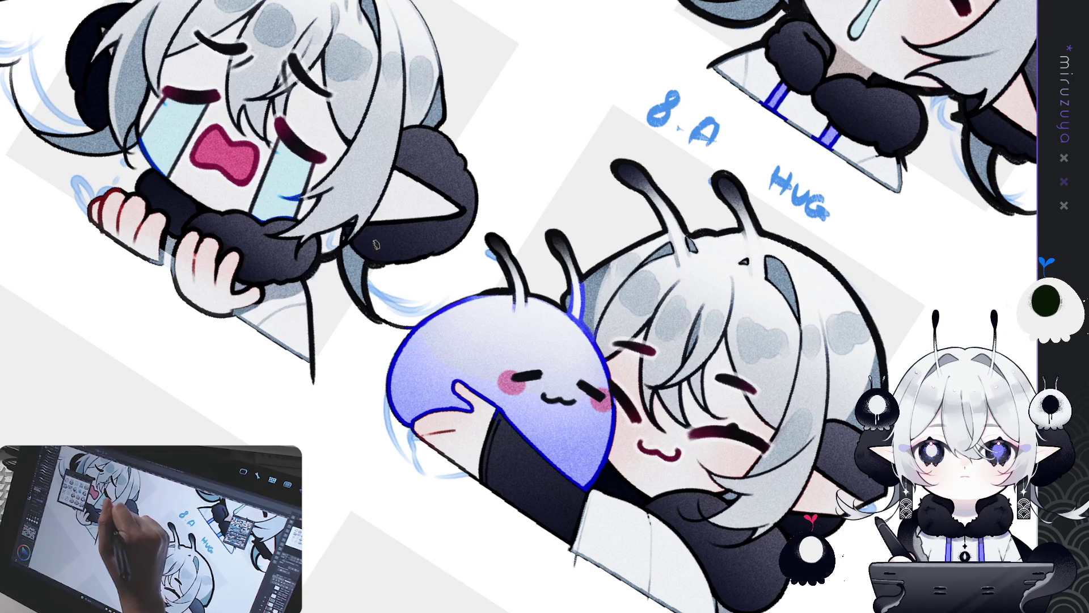
{"action": "left_click_drag", "start_coordinate": [307, 281], "coordinate": [312, 359]}
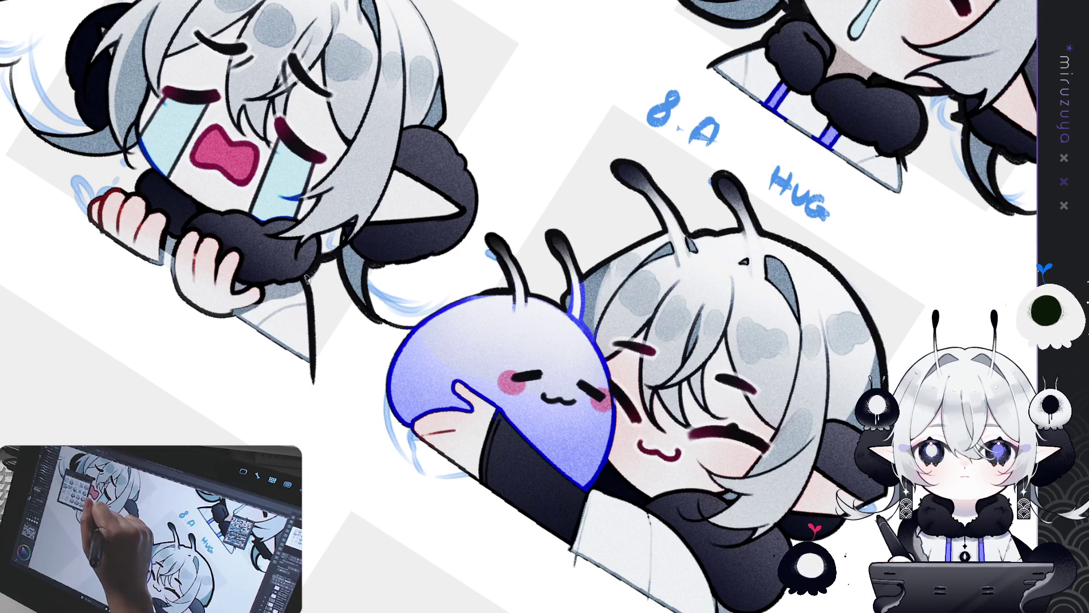
{"action": "left_click_drag", "start_coordinate": [433, 221], "coordinate": [470, 331]}
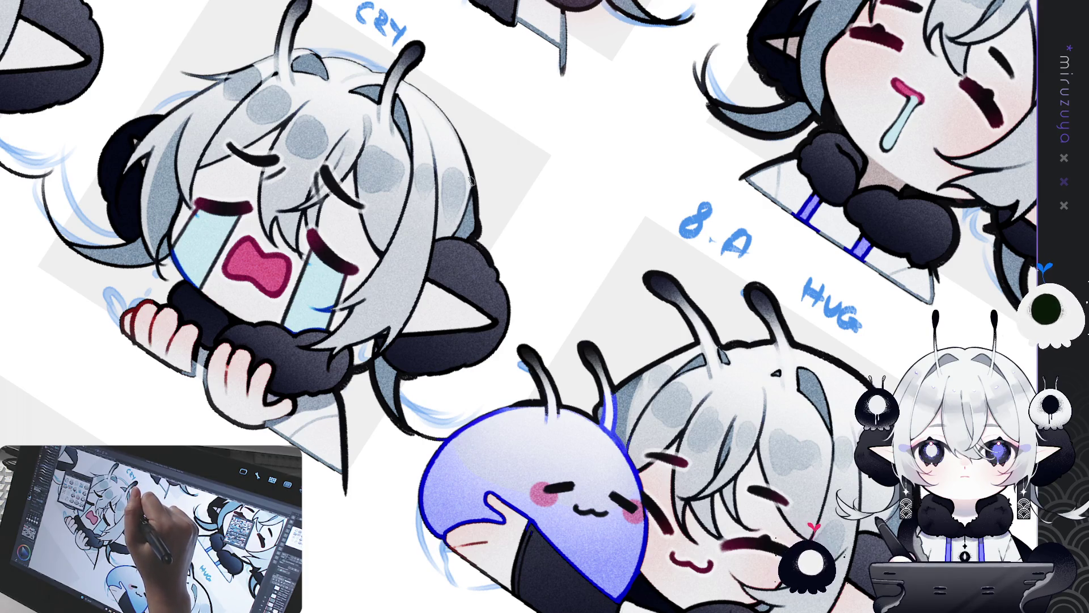
Turn the view upside down and redraw the crying head's left outline darker.
{"action": "left_click_drag", "start_coordinate": [477, 167], "coordinate": [531, 216]}
{"action": "mouse_move", "coordinate": [335, 493]}
{"action": "left_mouse_down"}
{"action": "mouse_move", "coordinate": [239, 318]}
{"action": "mouse_move", "coordinate": [431, 170]}
{"action": "mouse_move", "coordinate": [651, 335]}
{"action": "mouse_move", "coordinate": [620, 327]}
{"action": "left_mouse_up"}
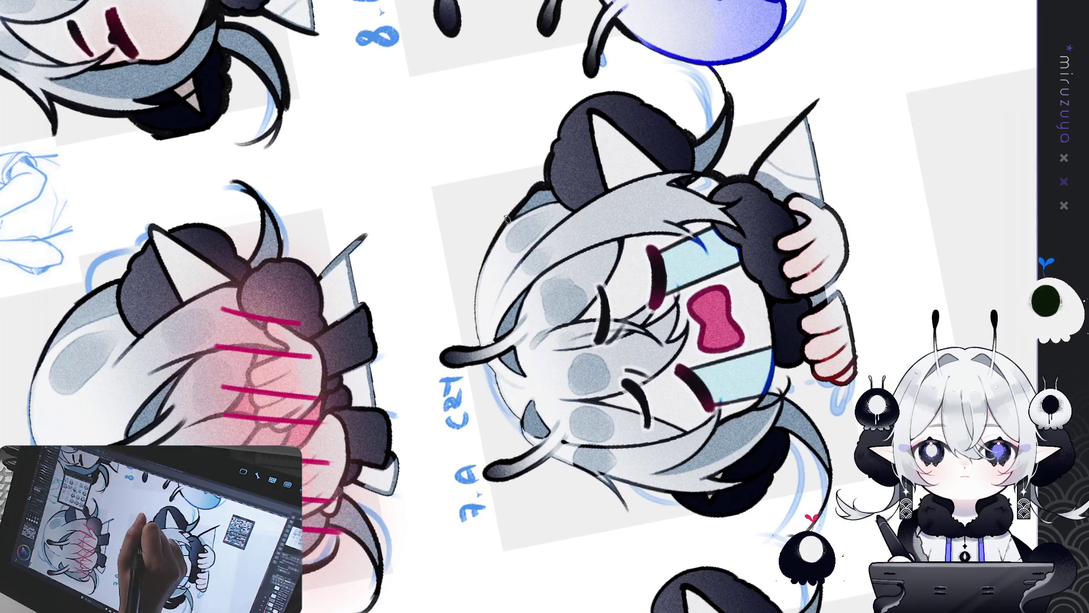
{"action": "mouse_move", "coordinate": [514, 215]}
{"action": "left_mouse_down"}
{"action": "mouse_move", "coordinate": [480, 272]}
{"action": "mouse_move", "coordinate": [475, 327]}
{"action": "left_mouse_up"}
{"action": "key", "text": "ctrl+z"}
{"action": "left_click_drag", "start_coordinate": [509, 213], "coordinate": [483, 343]}
{"action": "left_click_drag", "start_coordinate": [489, 250], "coordinate": [474, 305]}
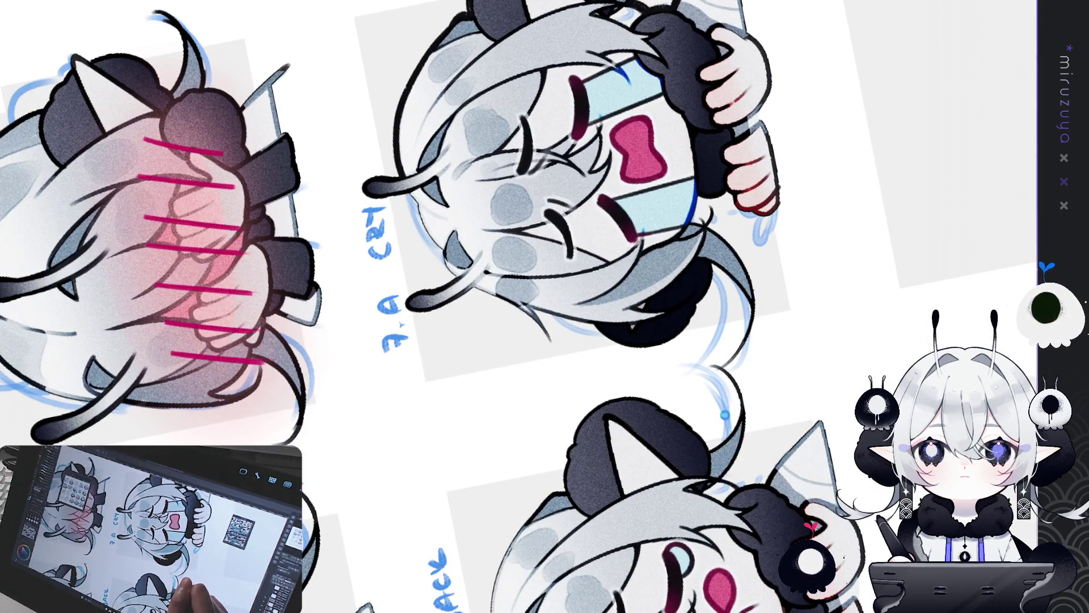
{"action": "mouse_move", "coordinate": [724, 415]}
{"action": "left_mouse_down"}
{"action": "mouse_move", "coordinate": [685, 526]}
{"action": "mouse_move", "coordinate": [610, 160]}
{"action": "left_mouse_up"}
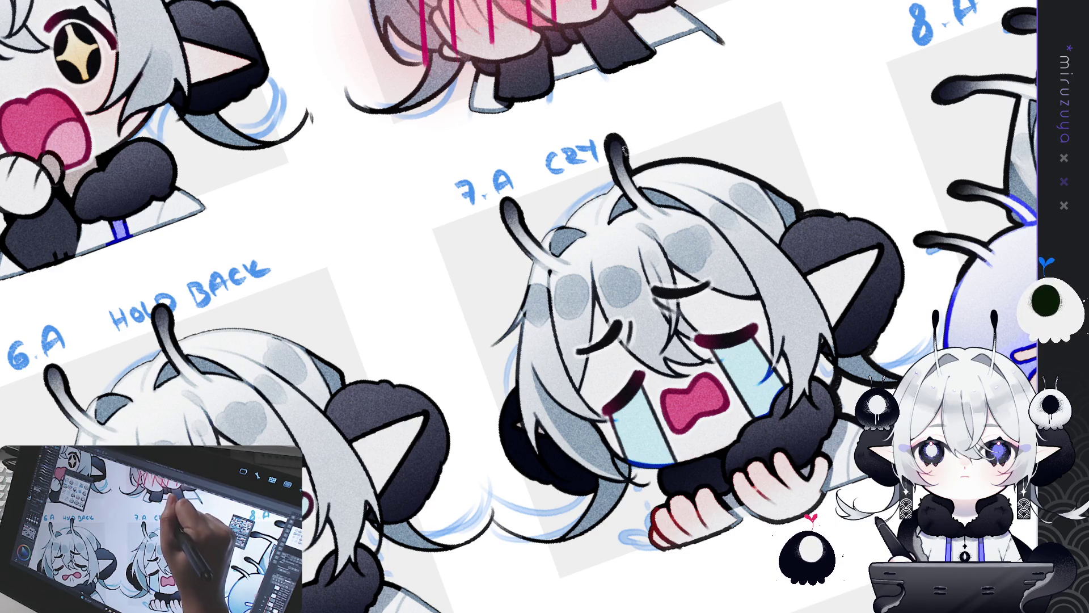
Reset and re-tilt the canvas rotation to bring the 7.A CRY sticker into view.
{"action": "left_click_drag", "start_coordinate": [616, 175], "coordinate": [435, 204]}
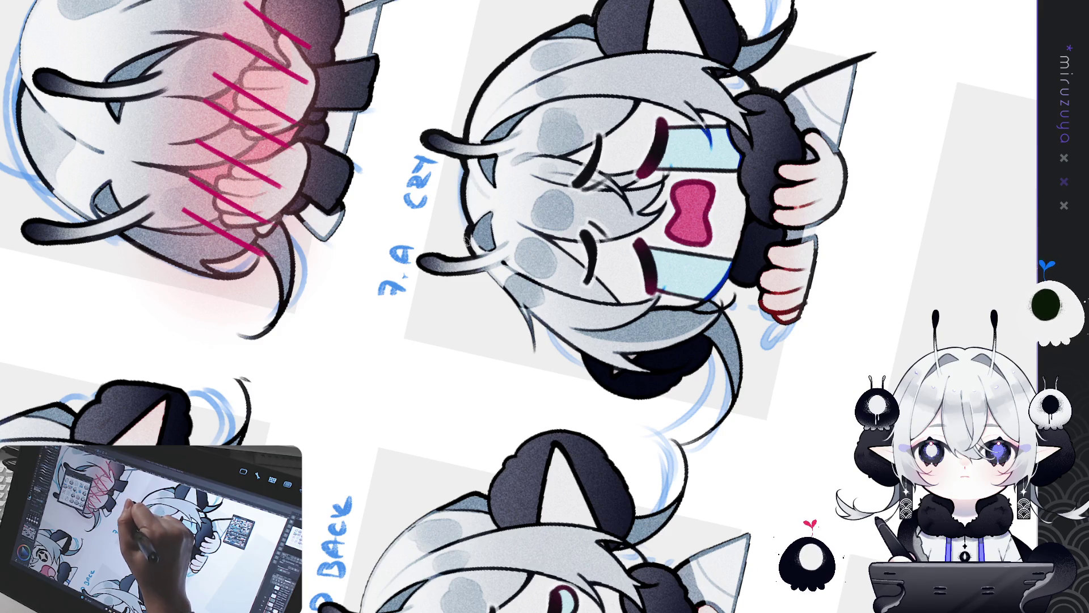
{"action": "key", "text": "ctrl+@"}
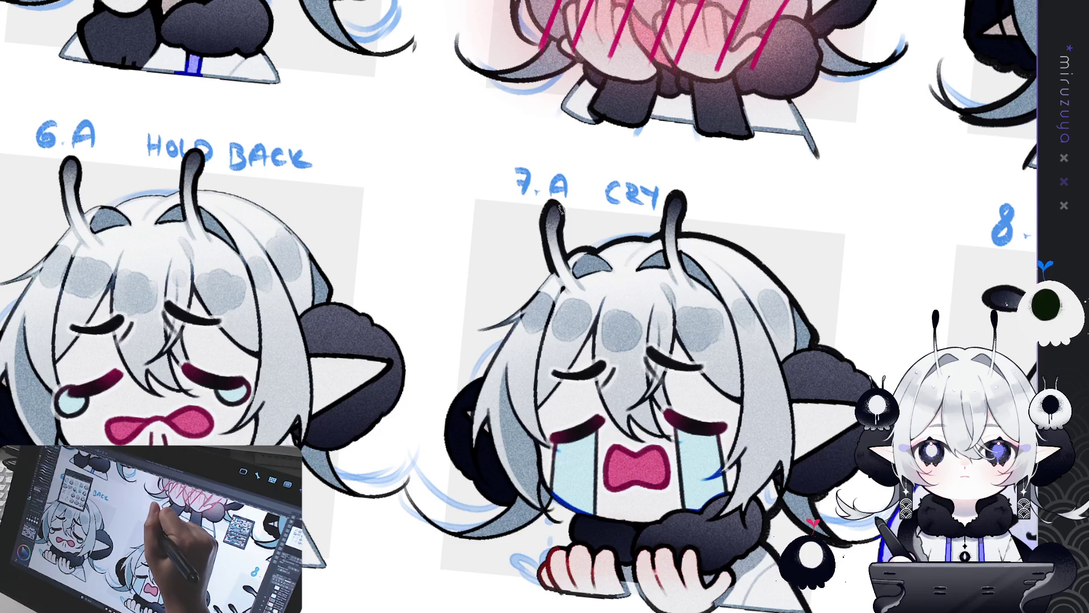
{"action": "left_click_drag", "start_coordinate": [558, 204], "coordinate": [502, 168]}
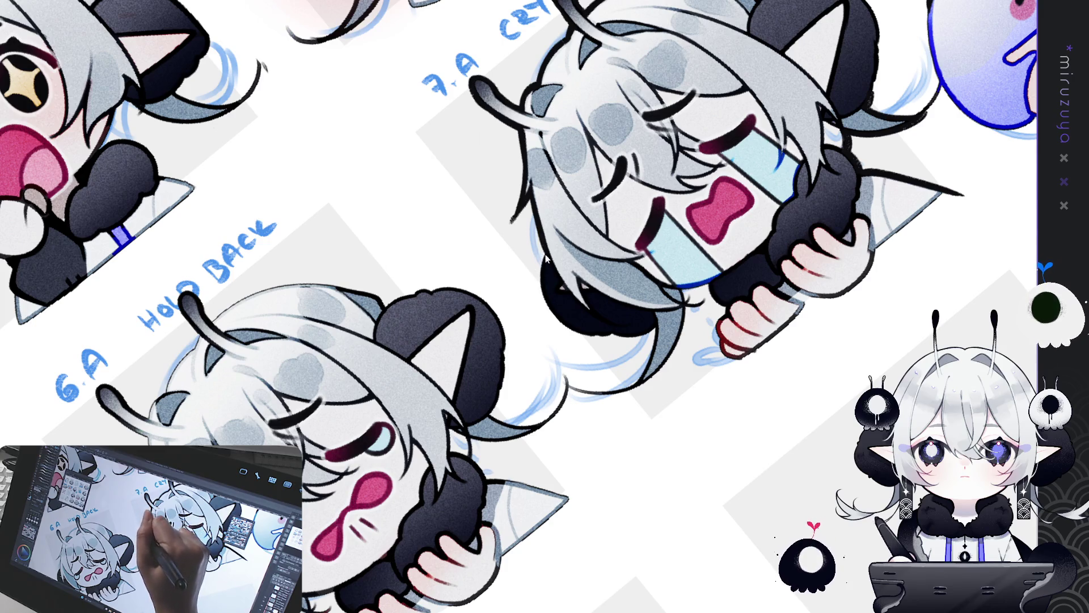
{"action": "mouse_move", "coordinate": [546, 253]}
{"action": "left_mouse_down"}
{"action": "mouse_move", "coordinate": [630, 456]}
{"action": "mouse_move", "coordinate": [664, 315]}
{"action": "left_mouse_up"}
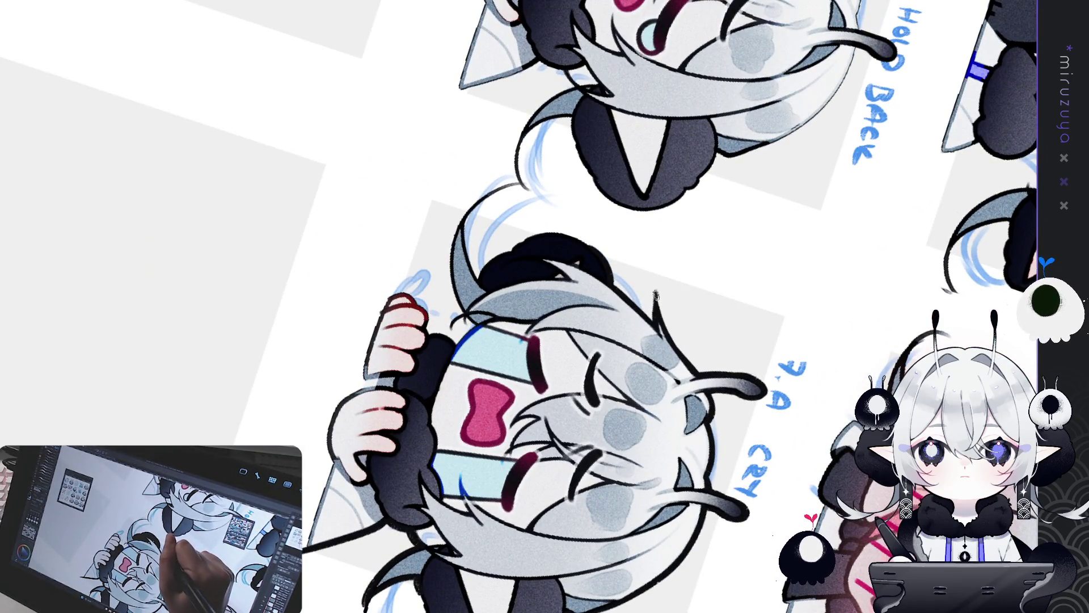
Darken the hair outline beside the bun, redoing the stroke once.
{"action": "mouse_move", "coordinate": [474, 250]}
{"action": "left_mouse_down"}
{"action": "mouse_move", "coordinate": [465, 205]}
{"action": "mouse_move", "coordinate": [479, 275]}
{"action": "left_mouse_up"}
{"action": "key", "text": "ctrl+z"}
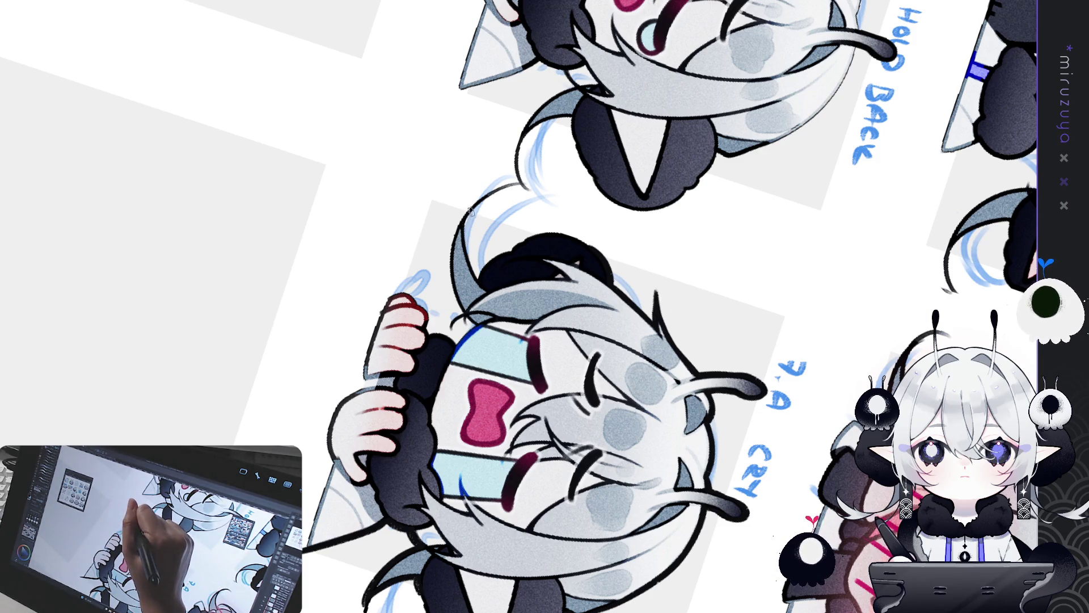
{"action": "left_click_drag", "start_coordinate": [475, 205], "coordinate": [479, 279]}
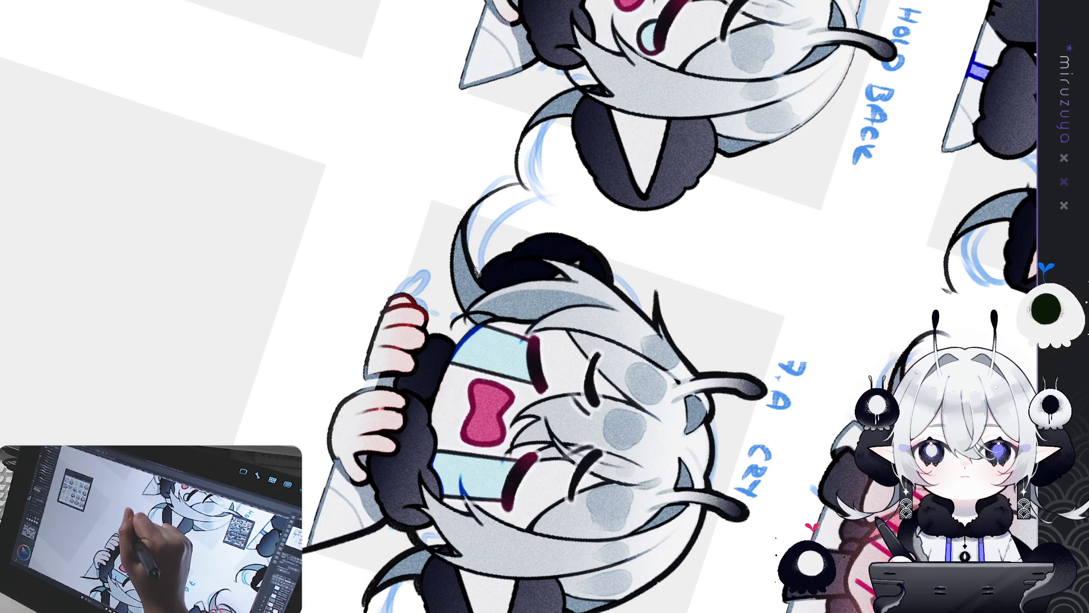
{"action": "key", "text": "ctrl+at"}
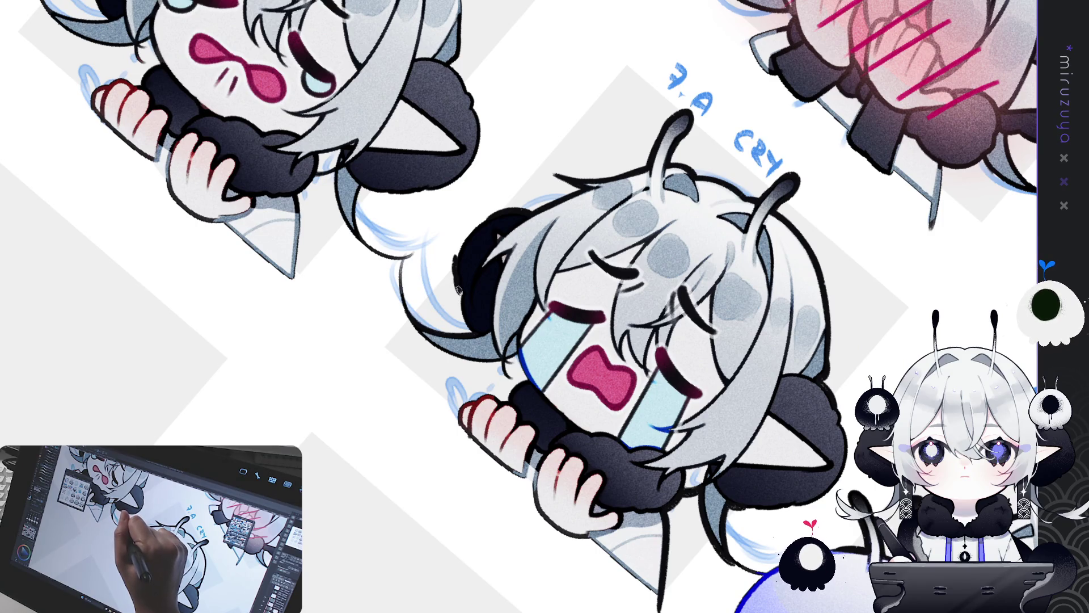
Ink the bun's left outline darker, then zoom back out from the crying sticker.
{"action": "mouse_move", "coordinate": [461, 291]}
{"action": "left_mouse_down"}
{"action": "mouse_move", "coordinate": [473, 328]}
{"action": "mouse_move", "coordinate": [499, 316]}
{"action": "mouse_move", "coordinate": [571, 337]}
{"action": "mouse_move", "coordinate": [546, 404]}
{"action": "mouse_move", "coordinate": [520, 426]}
{"action": "left_mouse_up"}
{"action": "left_click_drag", "start_coordinate": [577, 330], "coordinate": [519, 419]}
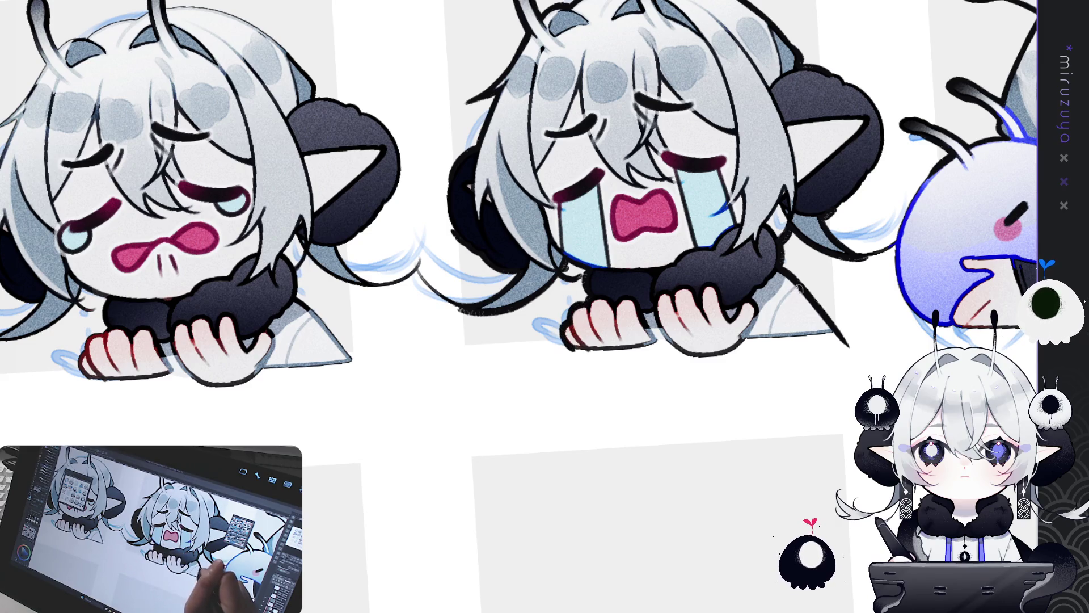
{"action": "scroll", "coordinate": [856, 278], "scroll_direction": "down", "scroll_amount": 1}
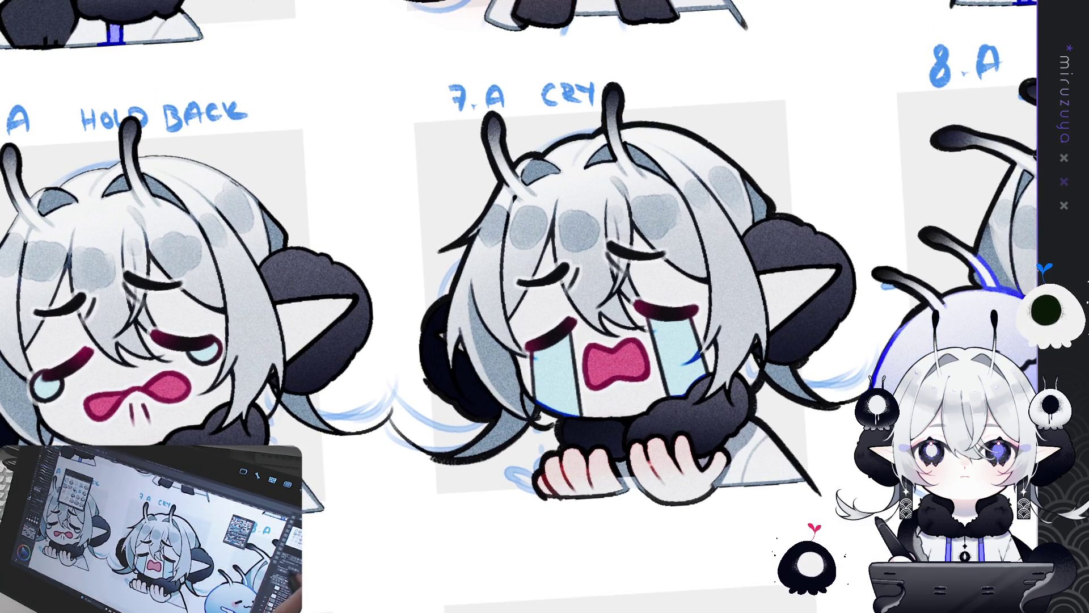
{"action": "scroll", "coordinate": [545, 307], "scroll_direction": "down", "scroll_amount": 3}
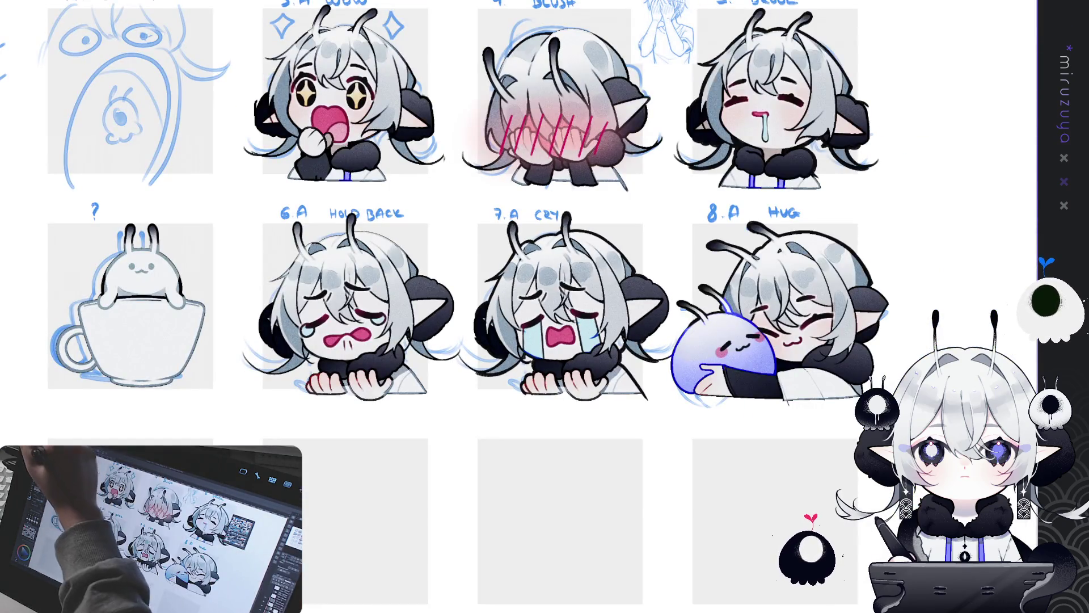
Clear the lasso selection around the 7.A CRY panel.
{"action": "left_click_drag", "start_coordinate": [672, 306], "coordinate": [636, 238]}
{"action": "mouse_move", "coordinate": [469, 294]}
{"action": "left_mouse_down"}
{"action": "mouse_move", "coordinate": [633, 437]}
{"action": "mouse_move", "coordinate": [682, 417]}
{"action": "left_mouse_up"}
{"action": "left_click", "coordinate": [600, 493]}
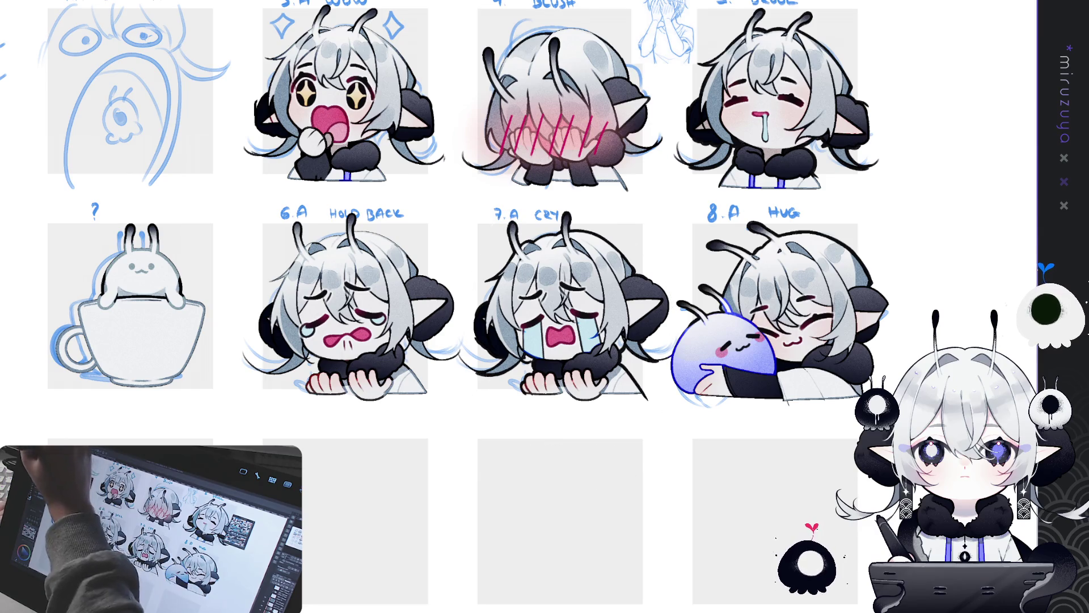
Zoom out to the whole emote sheet, then back in on the 6.A–8.A row.
{"action": "left_click_drag", "start_coordinate": [516, 221], "coordinate": [459, 309]}
{"action": "scroll", "coordinate": [545, 306], "scroll_direction": "down", "scroll_amount": 3}
{"action": "scroll", "coordinate": [433, 251], "scroll_direction": "down", "scroll_amount": 5}
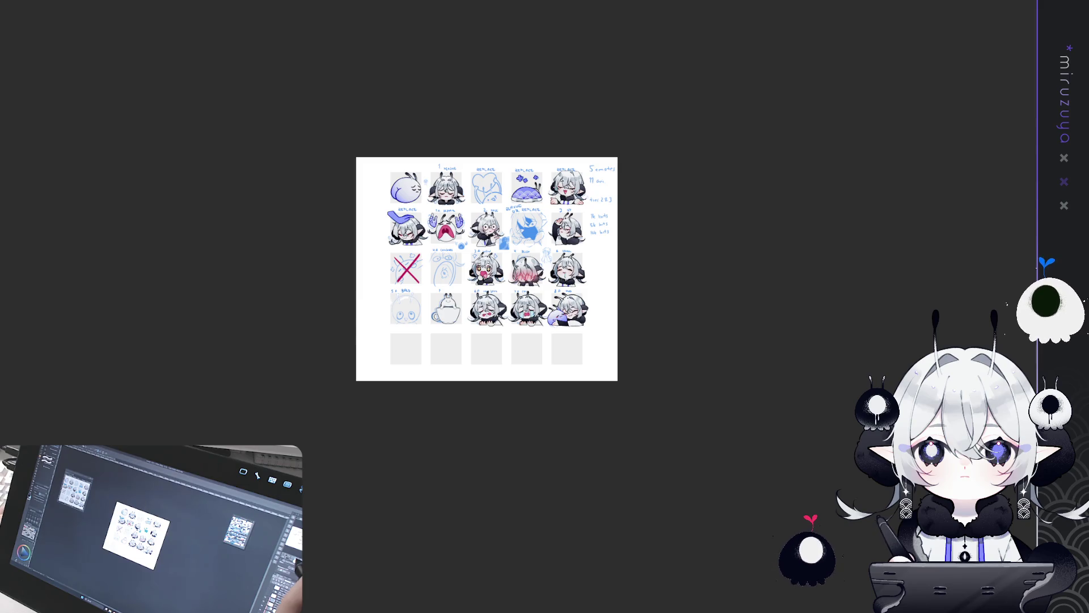
{"action": "scroll", "coordinate": [519, 309], "scroll_direction": "up", "scroll_amount": 10}
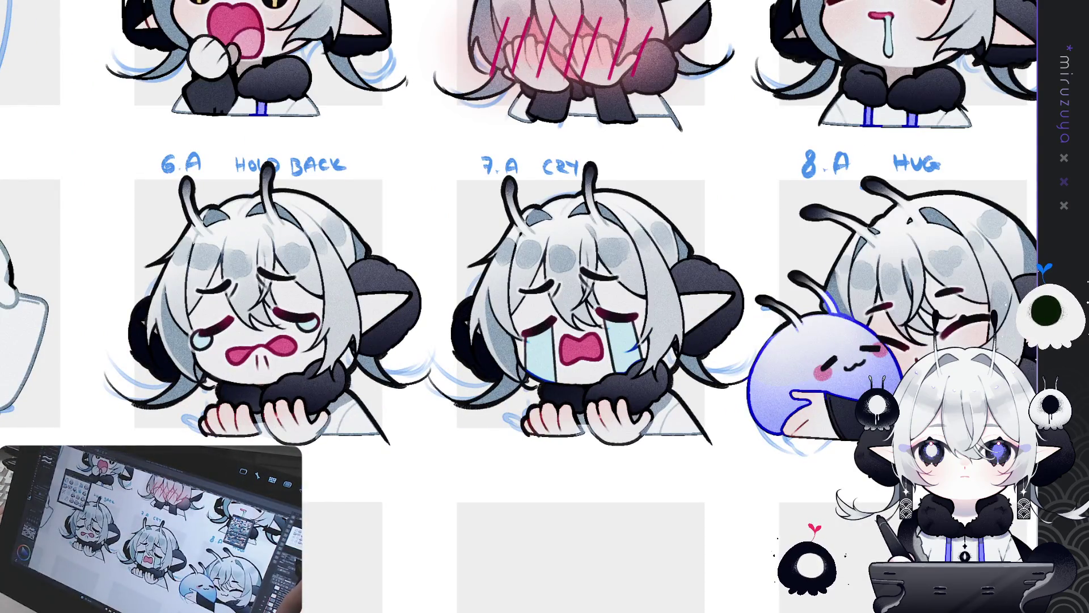
{"action": "scroll", "coordinate": [520, 306], "scroll_direction": "left", "scroll_amount": 5}
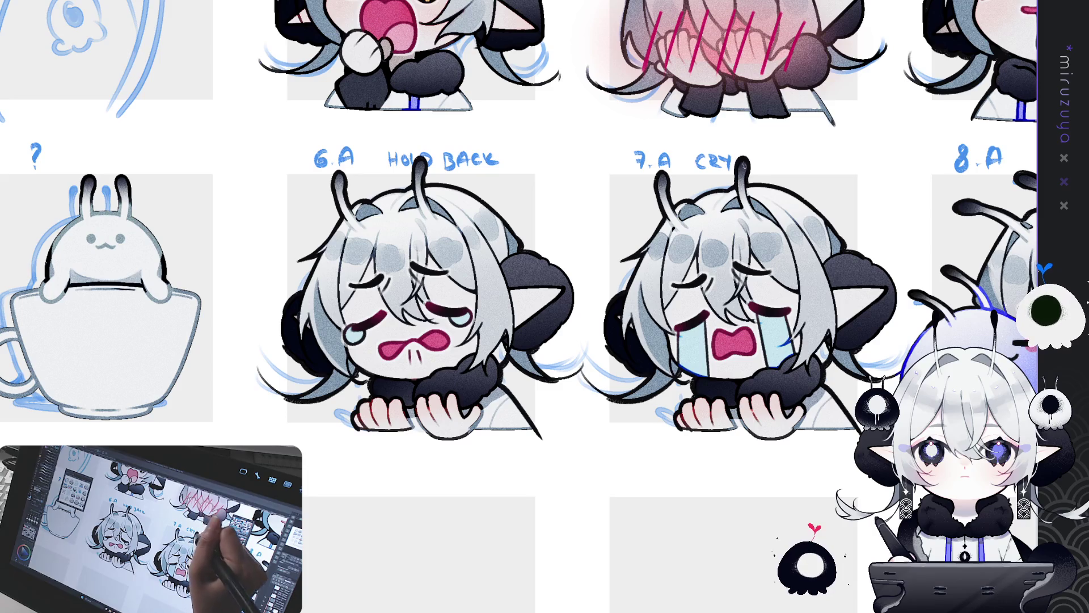
{"action": "mouse_move", "coordinate": [619, 539]}
{"action": "left_mouse_down"}
{"action": "mouse_move", "coordinate": [654, 502]}
{"action": "mouse_move", "coordinate": [842, 405]}
{"action": "left_mouse_up"}
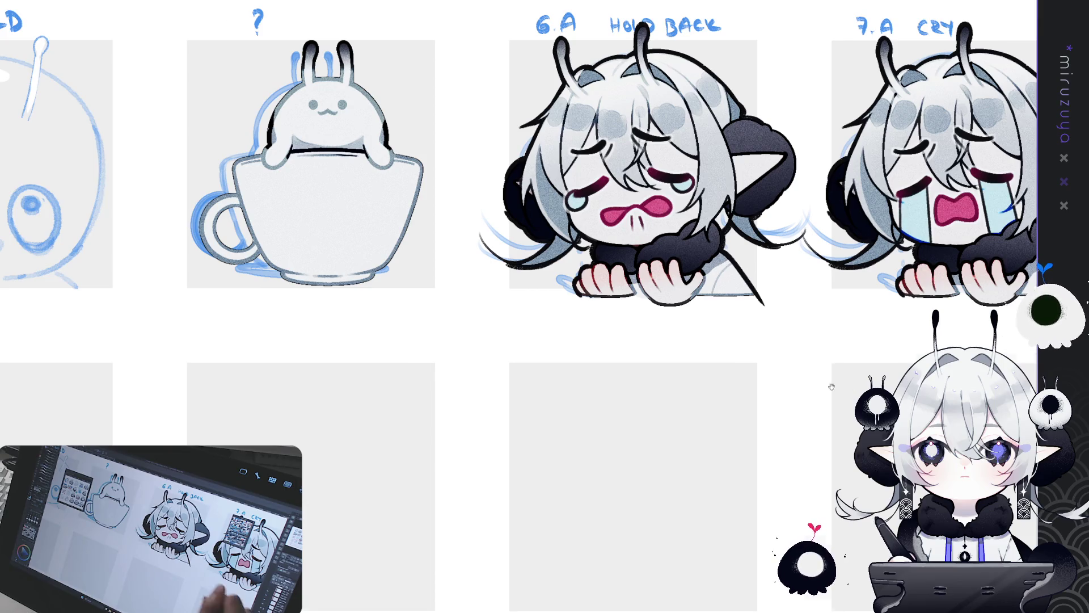
{"action": "left_click_drag", "start_coordinate": [852, 395], "coordinate": [631, 368]}
{"action": "left_click_drag", "start_coordinate": [375, 159], "coordinate": [372, 161]}
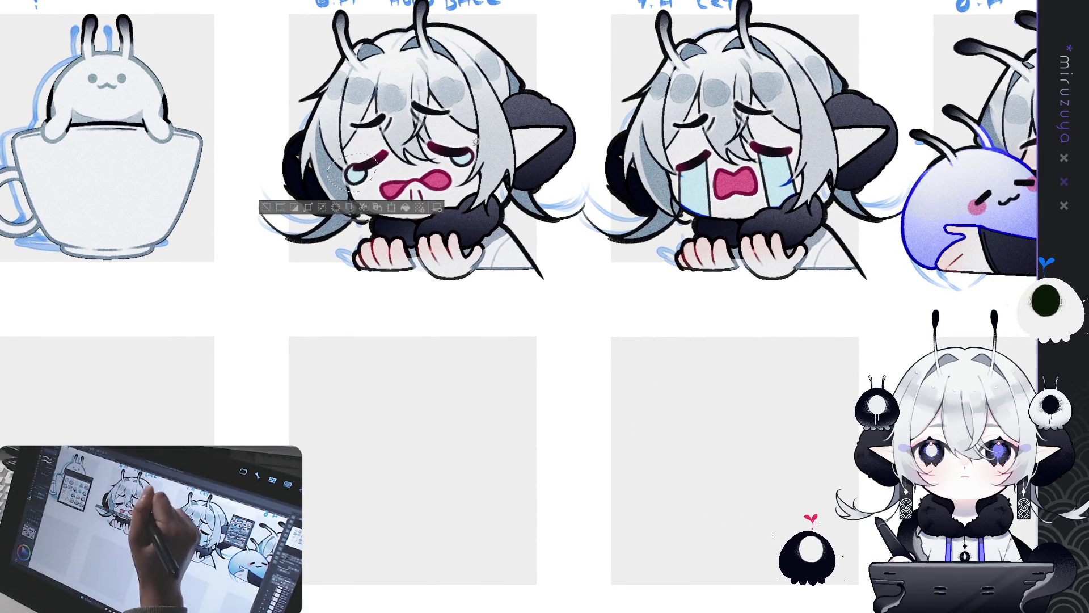
{"action": "left_click_drag", "start_coordinate": [478, 138], "coordinate": [479, 139]}
{"action": "mouse_move", "coordinate": [758, 152]}
{"action": "left_mouse_down"}
{"action": "mouse_move", "coordinate": [802, 176]}
{"action": "mouse_move", "coordinate": [763, 149]}
{"action": "mouse_move", "coordinate": [207, 363]}
{"action": "mouse_move", "coordinate": [321, 562]}
{"action": "left_mouse_up"}
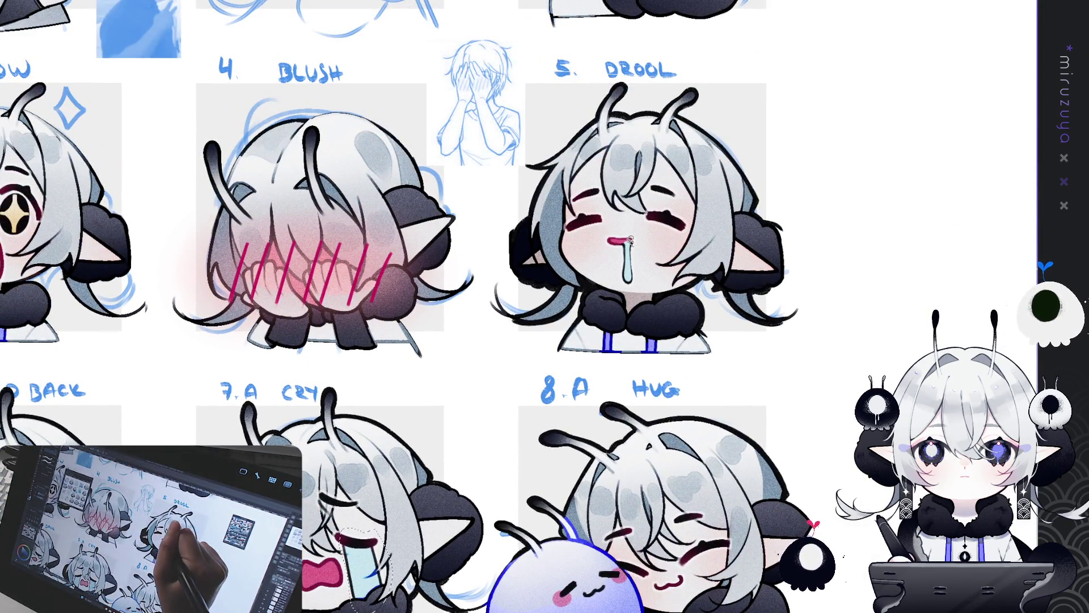
{"action": "left_click_drag", "start_coordinate": [630, 239], "coordinate": [752, 83]}
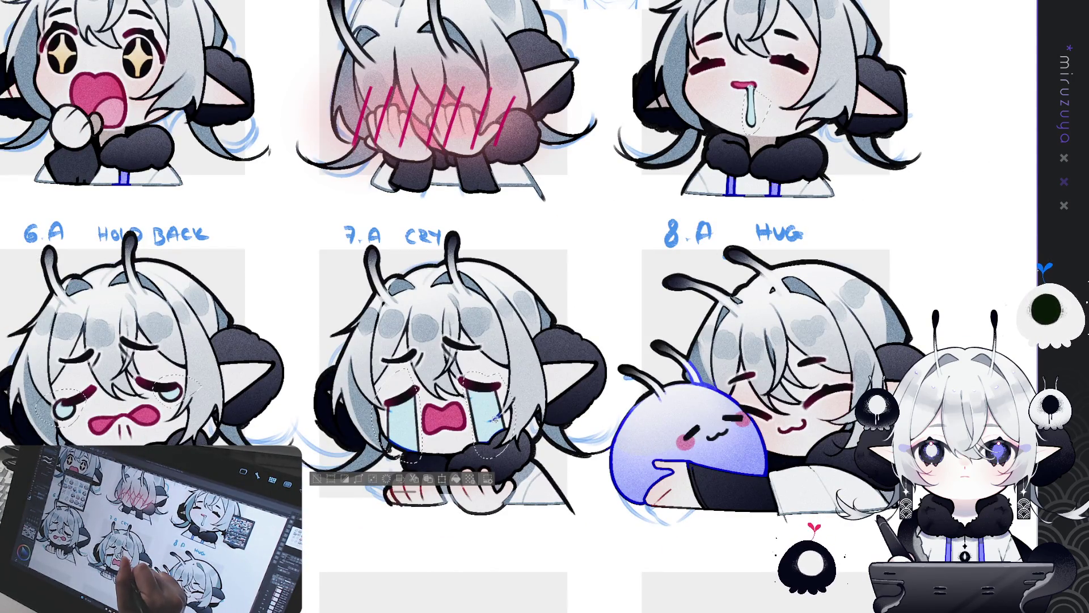
{"action": "left_click", "coordinate": [457, 480]}
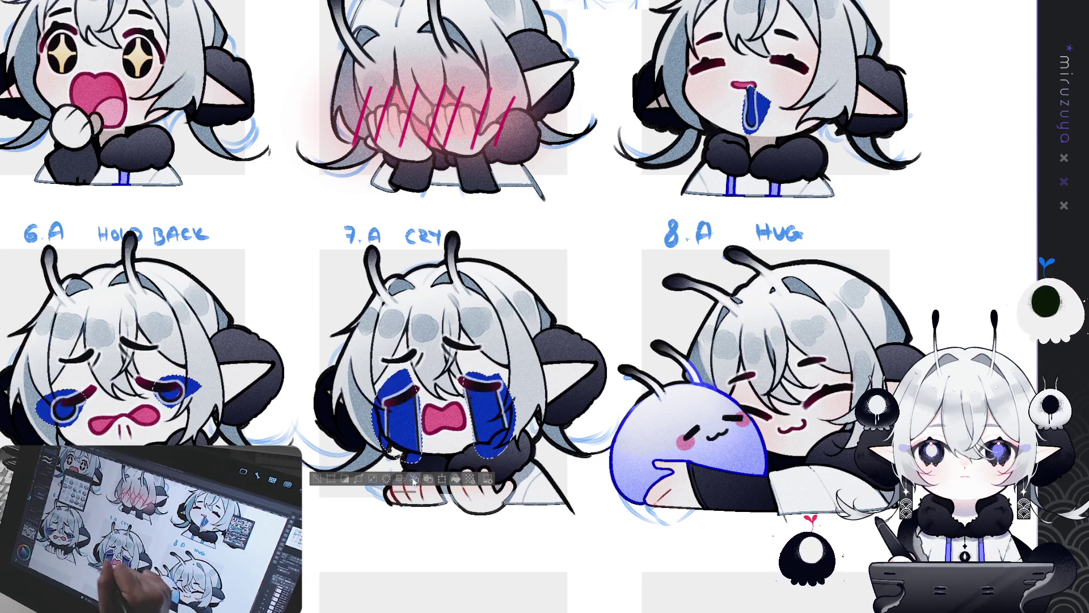
{"action": "left_click", "coordinate": [413, 361]}
{"action": "left_click_drag", "start_coordinate": [607, 343], "coordinate": [624, 227]}
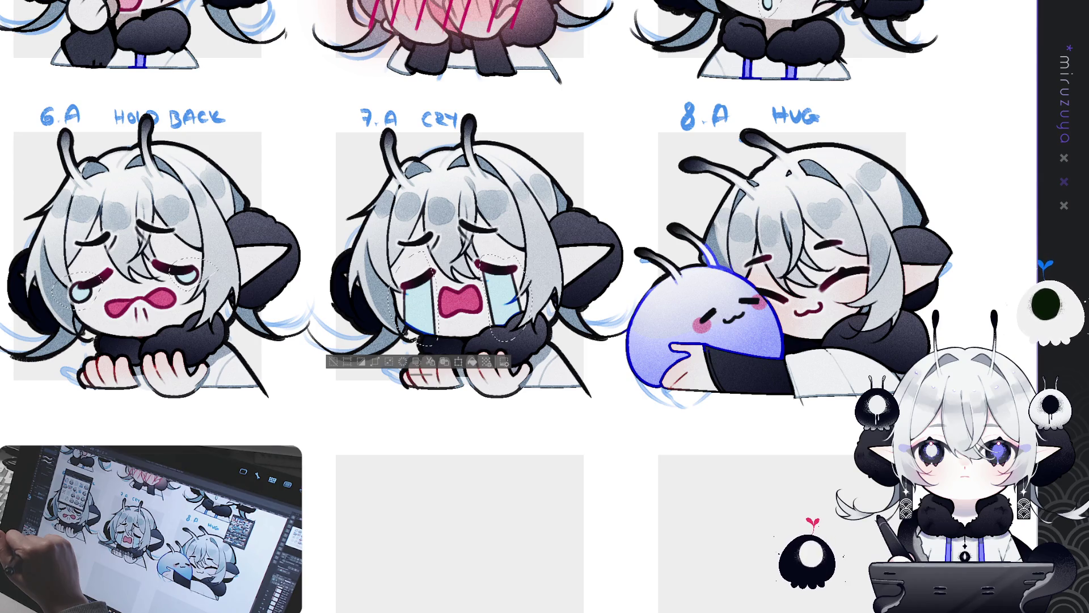
{"action": "left_click", "coordinate": [474, 363]}
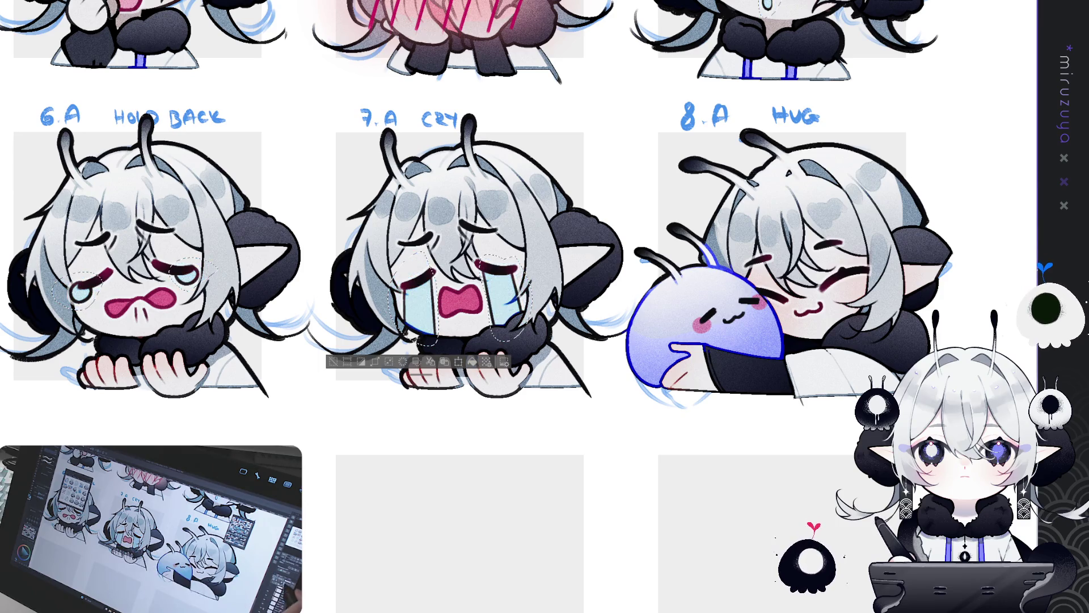
{"action": "key", "text": "ctrl+z"}
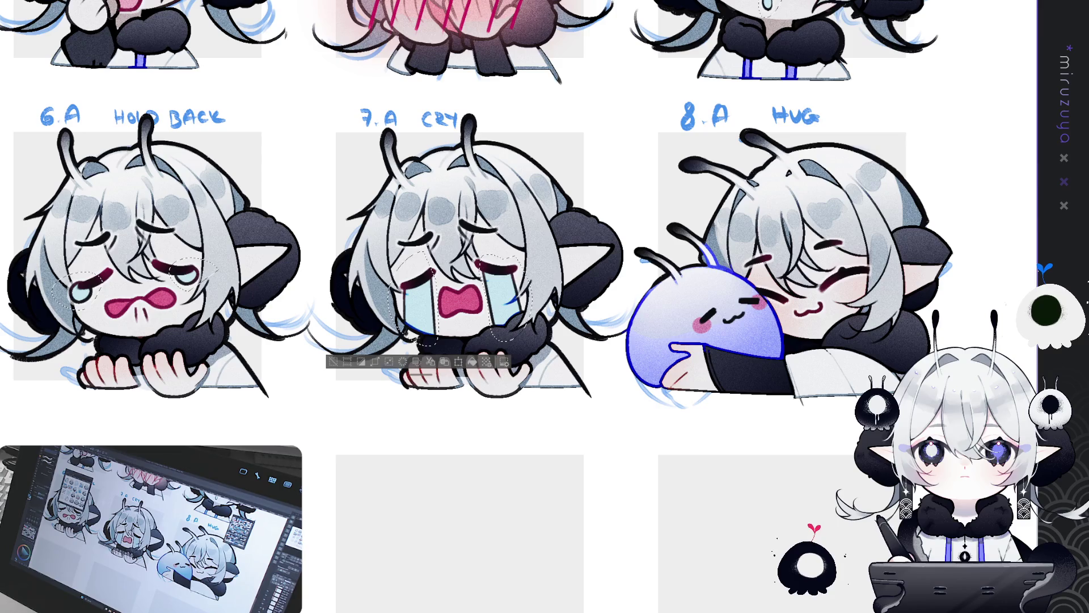
{"action": "key", "text": "ctrl+z"}
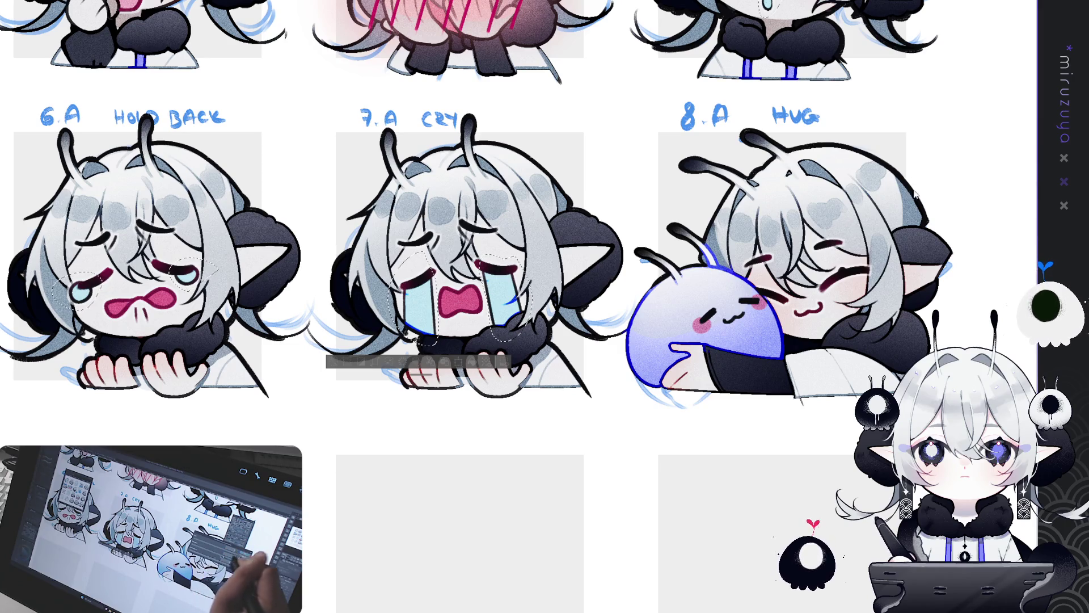
{"action": "key", "text": "ctrl+d"}
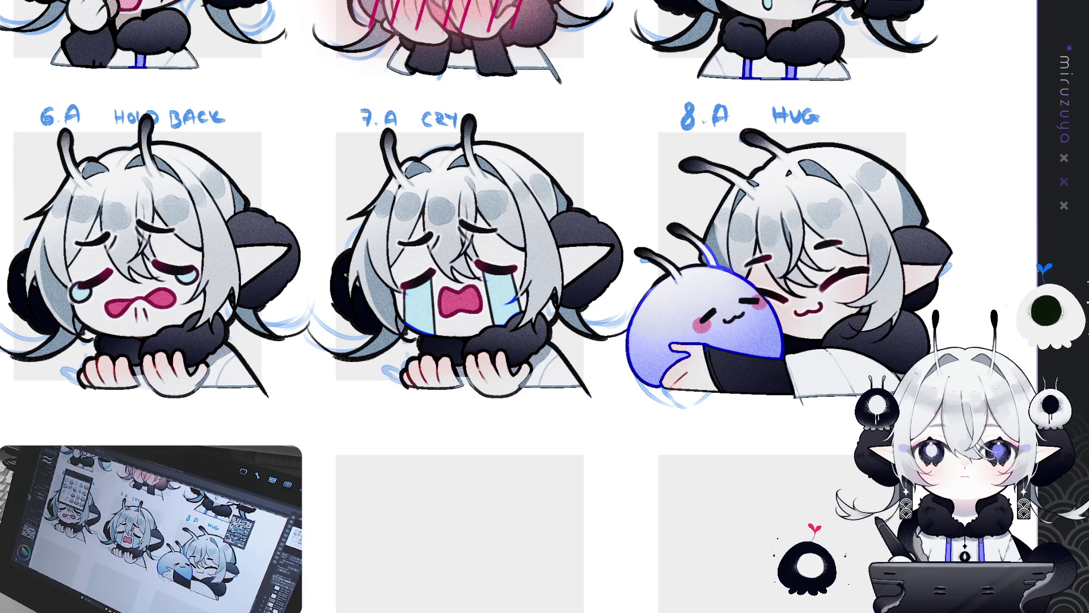
{"action": "mouse_move", "coordinate": [369, 123]}
{"action": "left_mouse_down"}
{"action": "mouse_move", "coordinate": [610, 49]}
{"action": "mouse_move", "coordinate": [564, 114]}
{"action": "mouse_move", "coordinate": [757, 338]}
{"action": "mouse_move", "coordinate": [510, 392]}
{"action": "mouse_move", "coordinate": [725, 252]}
{"action": "left_mouse_up"}
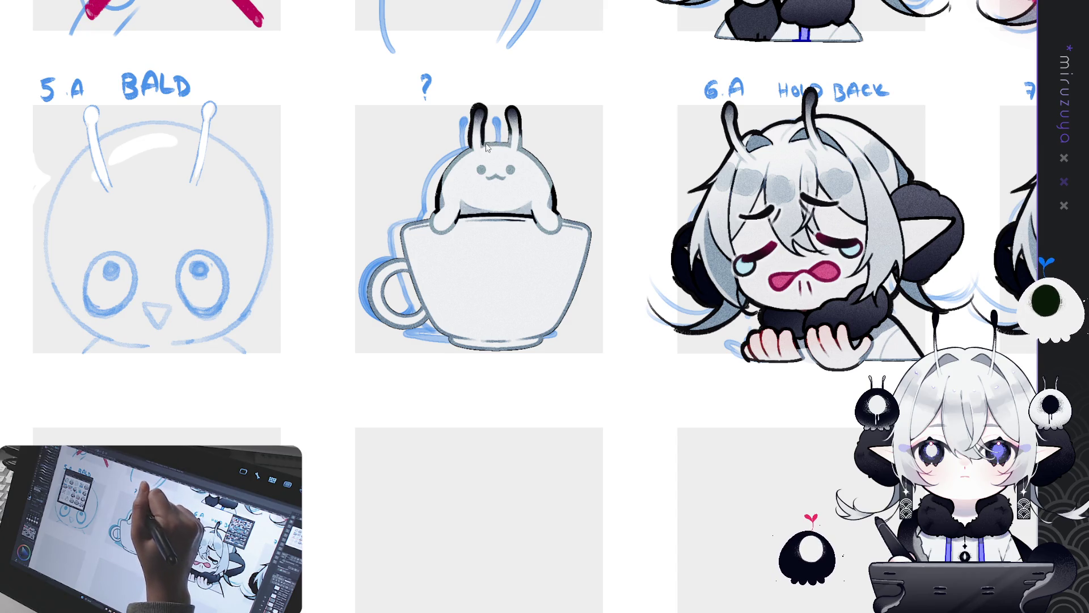
{"action": "mouse_move", "coordinate": [545, 165]}
{"action": "left_mouse_down"}
{"action": "mouse_move", "coordinate": [454, 197]}
{"action": "mouse_move", "coordinate": [402, 306]}
{"action": "left_mouse_up"}
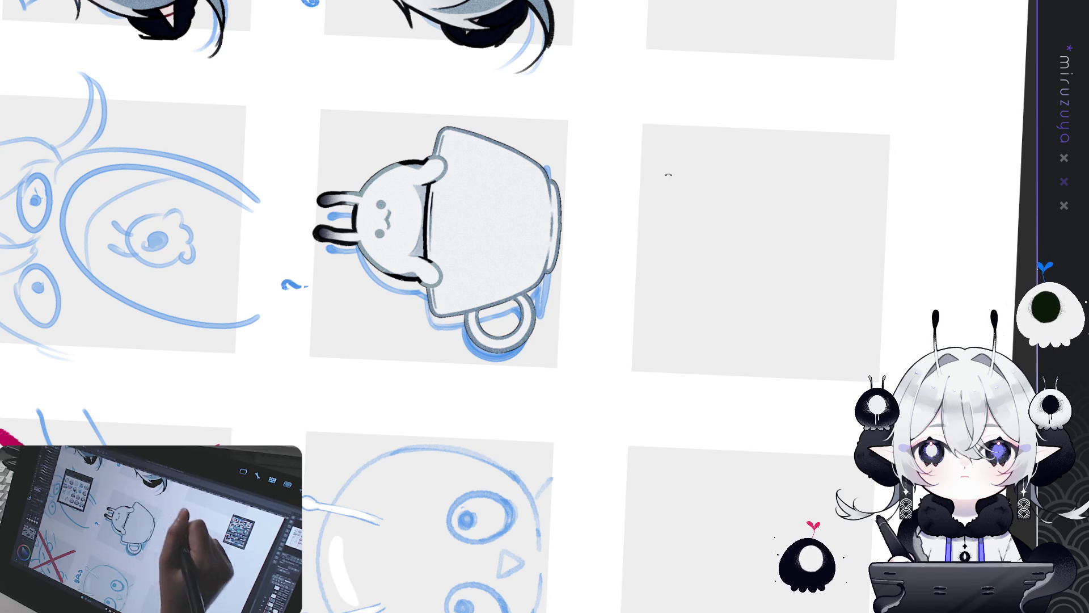
{"action": "key", "text": "ctrl+0"}
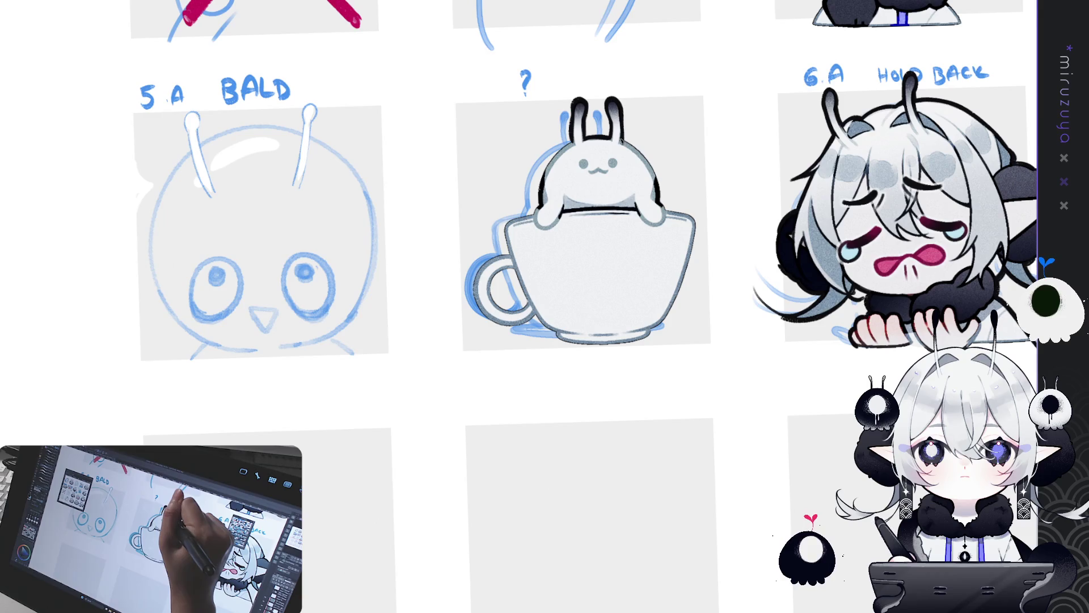
{"action": "mouse_move", "coordinate": [622, 134]}
{"action": "left_mouse_down"}
{"action": "mouse_move", "coordinate": [709, 256]}
{"action": "mouse_move", "coordinate": [756, 404]}
{"action": "mouse_move", "coordinate": [529, 330]}
{"action": "left_mouse_up"}
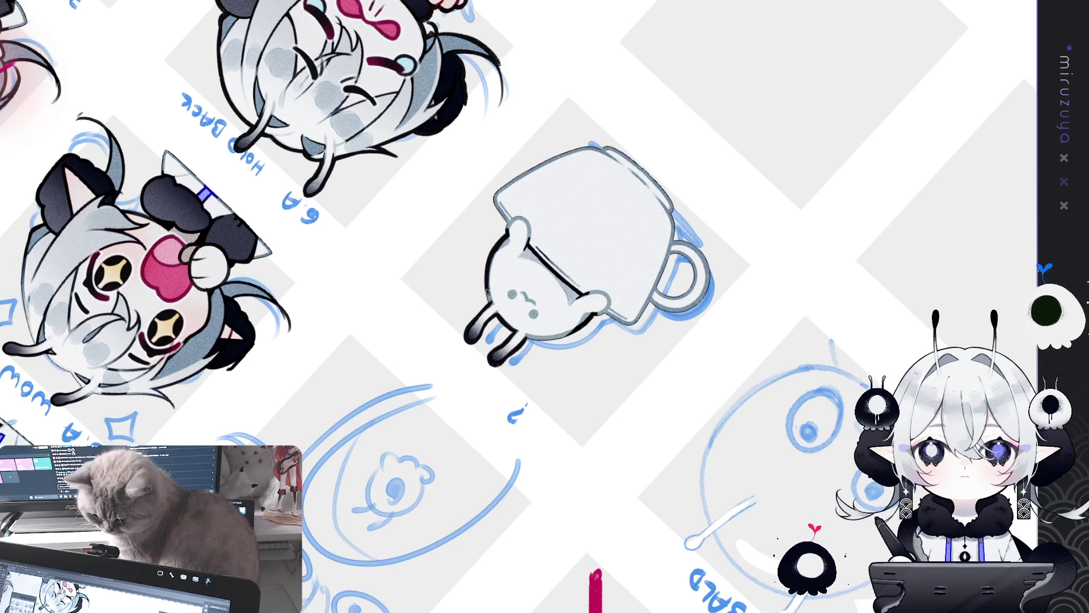
{"action": "left_click_drag", "start_coordinate": [507, 233], "coordinate": [488, 297]}
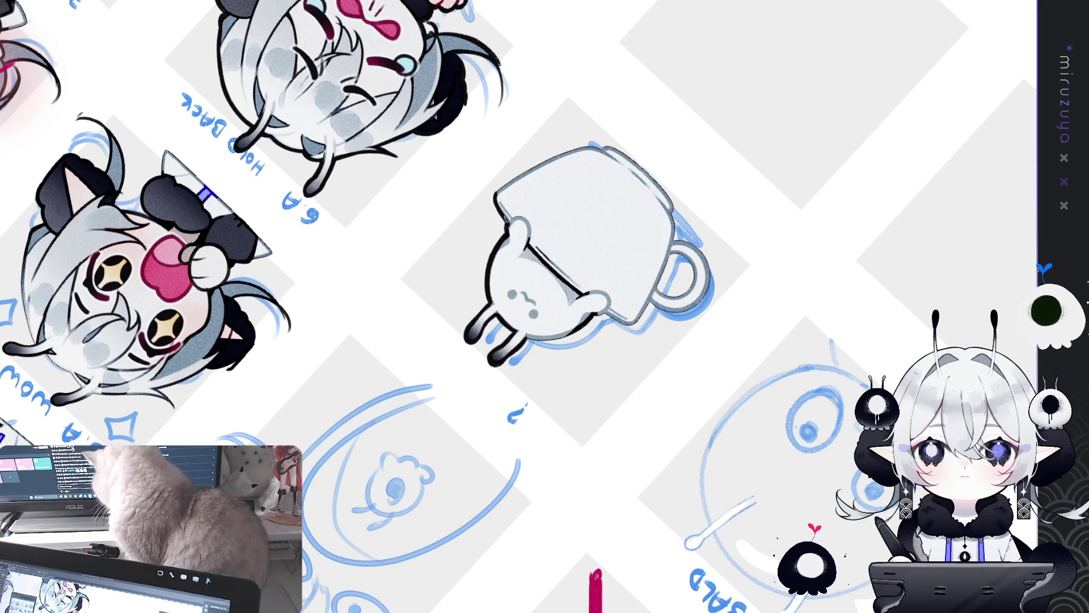
{"action": "left_click_drag", "start_coordinate": [504, 218], "coordinate": [375, 522]}
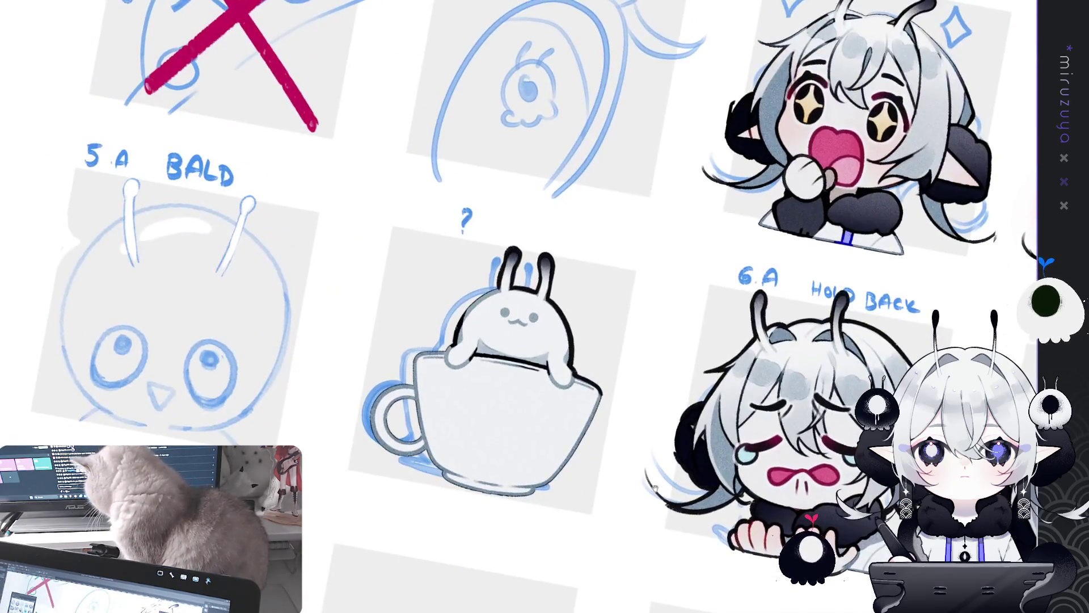
{"action": "left_click_drag", "start_coordinate": [555, 303], "coordinate": [446, 187]}
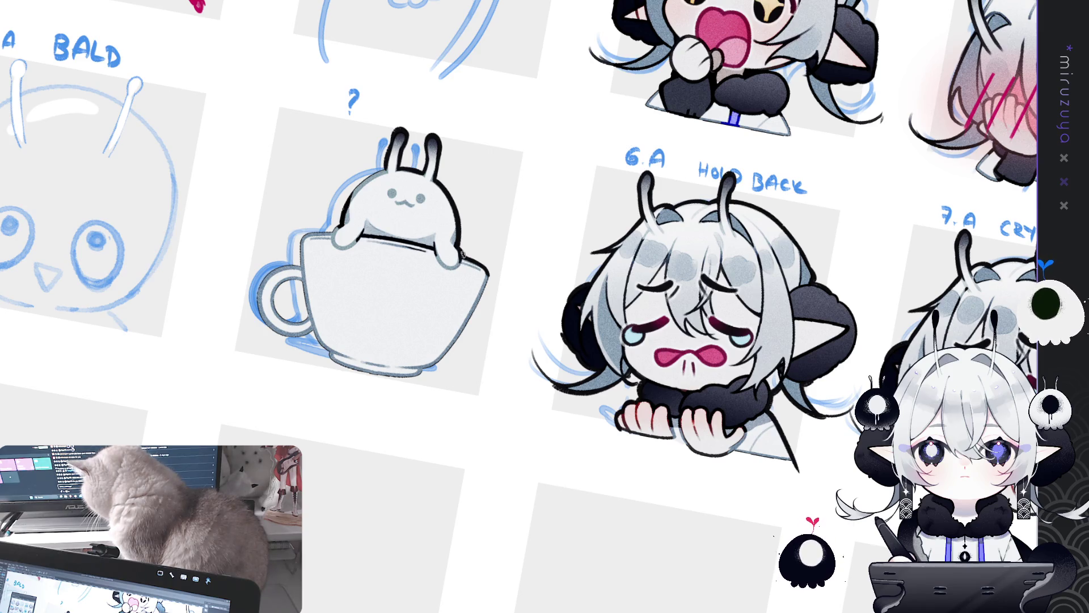
{"action": "left_click_drag", "start_coordinate": [464, 255], "coordinate": [476, 296]}
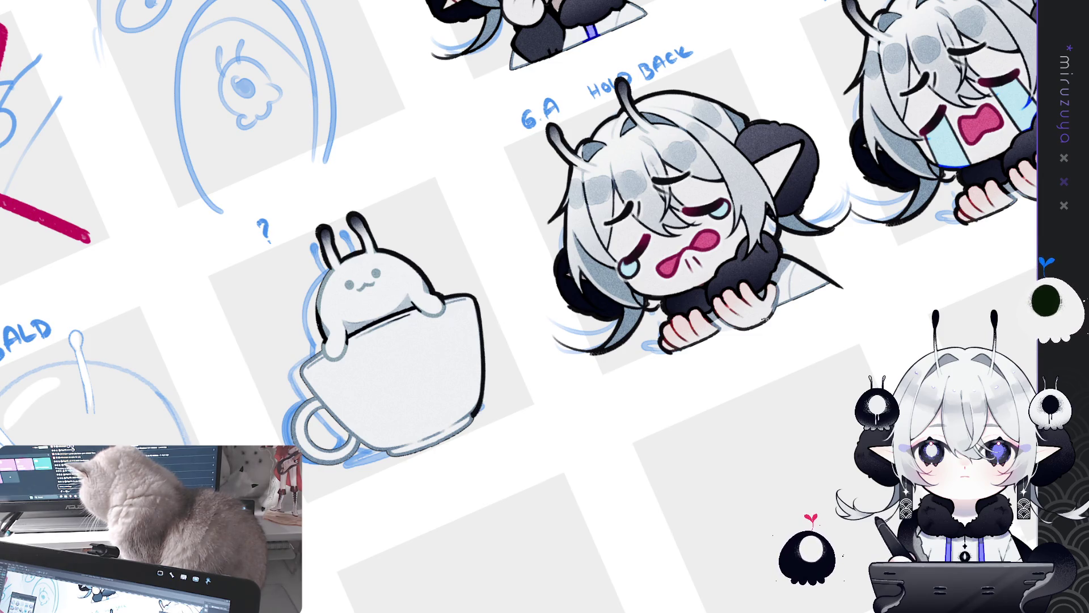
{"action": "left_click_drag", "start_coordinate": [480, 392], "coordinate": [539, 271]}
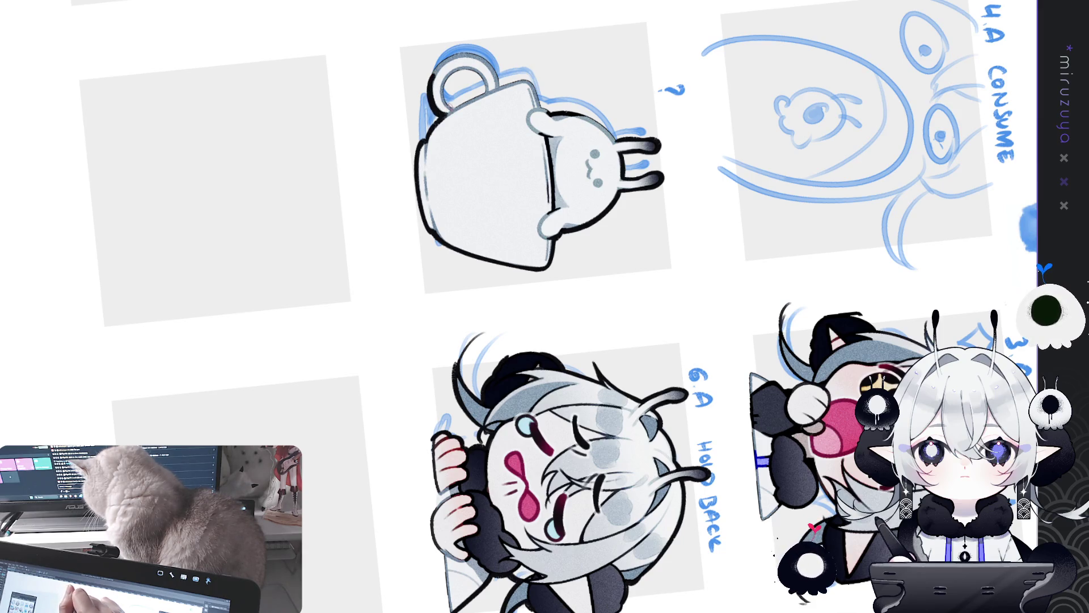
{"action": "left_click_drag", "start_coordinate": [394, 225], "coordinate": [364, 138]}
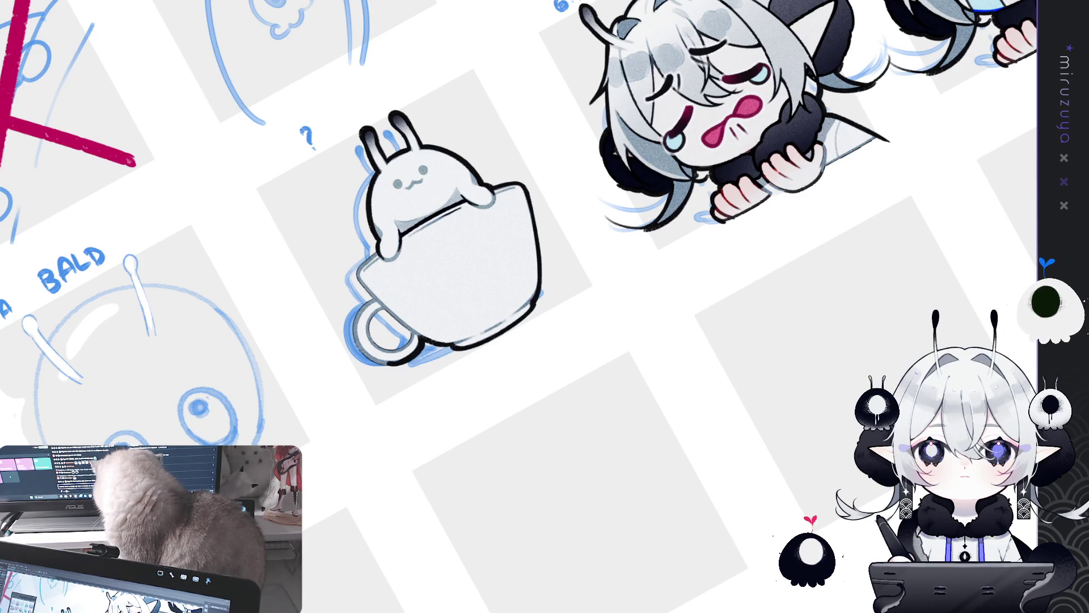
{"action": "left_click_drag", "start_coordinate": [511, 499], "coordinate": [535, 532]}
{"action": "scroll", "coordinate": [384, 147], "scroll_direction": "down", "scroll_amount": 3}
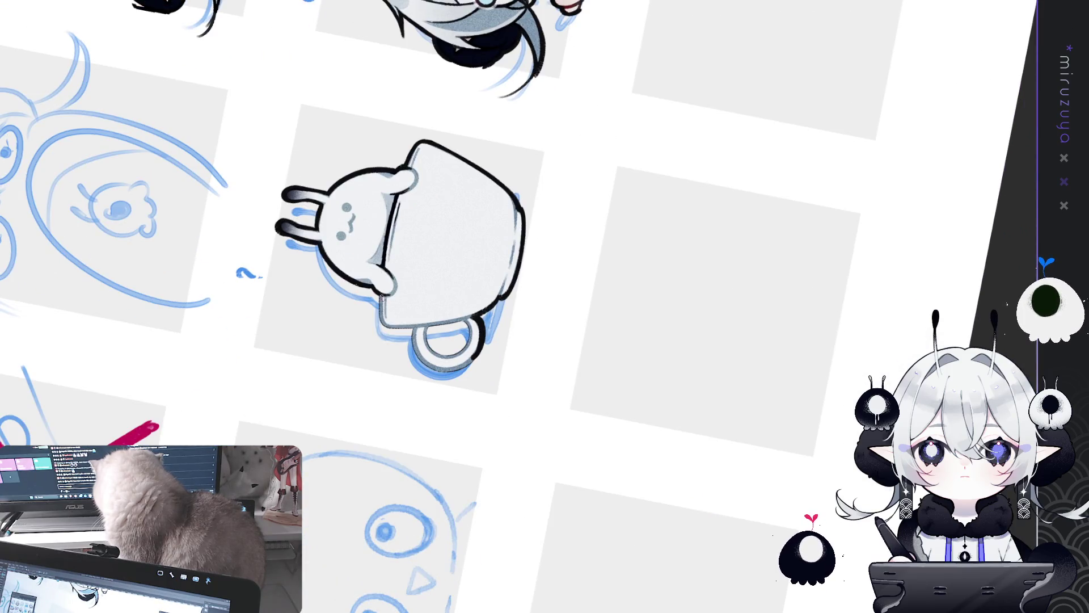
{"action": "left_click_drag", "start_coordinate": [441, 308], "coordinate": [512, 268]}
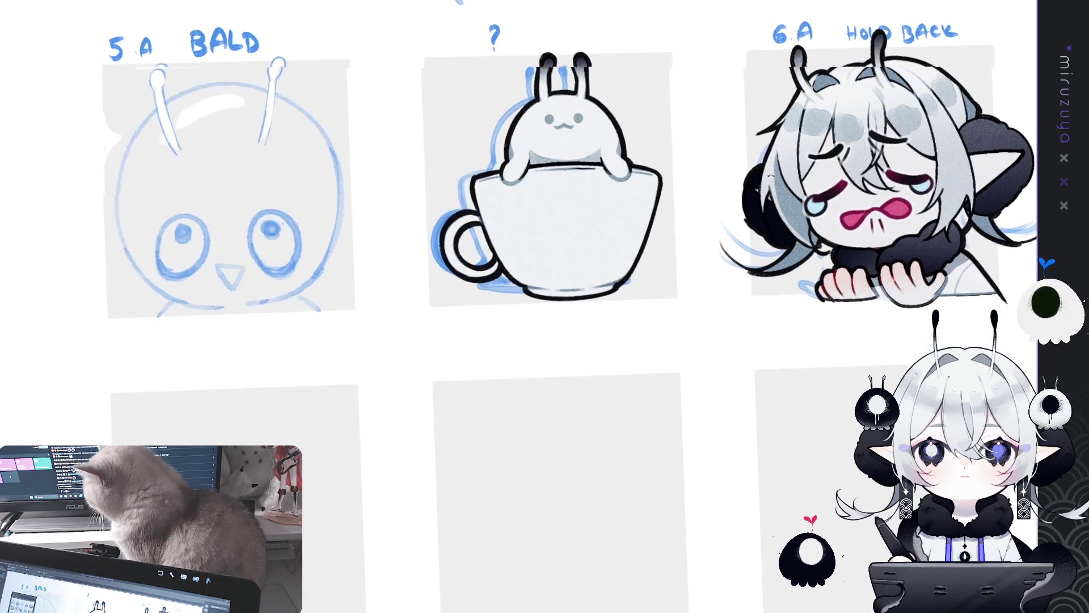
{"action": "left_click_drag", "start_coordinate": [659, 280], "coordinate": [614, 360]}
{"action": "mouse_move", "coordinate": [649, 233]}
{"action": "left_mouse_down"}
{"action": "mouse_move", "coordinate": [543, 261]}
{"action": "mouse_move", "coordinate": [550, 322]}
{"action": "mouse_move", "coordinate": [356, 351]}
{"action": "mouse_move", "coordinate": [318, 369]}
{"action": "mouse_move", "coordinate": [482, 247]}
{"action": "mouse_move", "coordinate": [528, 278]}
{"action": "left_mouse_up"}
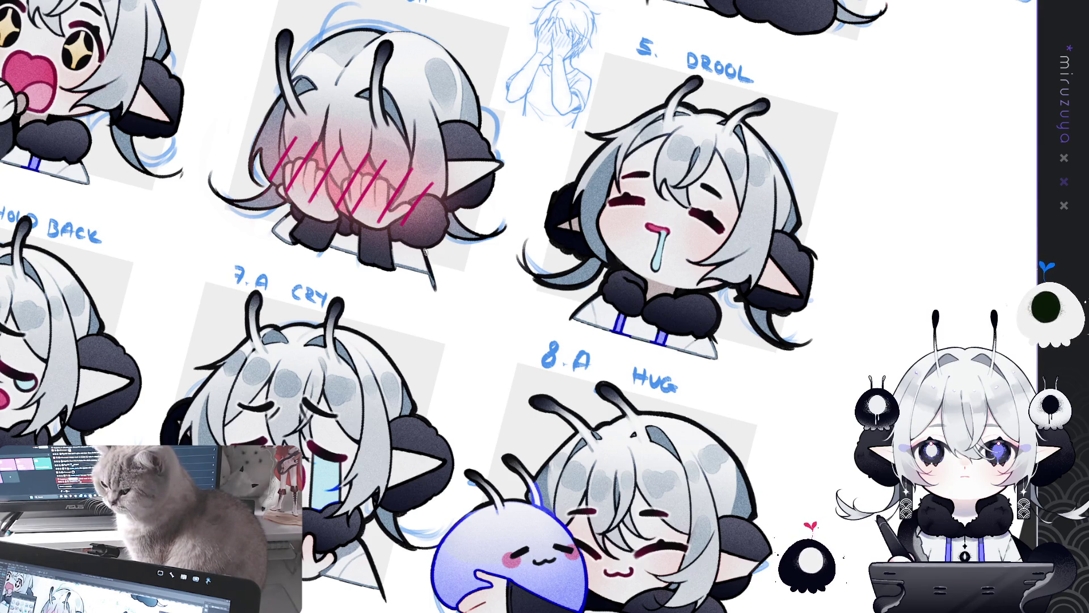
Rotate and tilt the canvas around the blush emote, then straighten the view upright.
{"action": "left_click_drag", "start_coordinate": [426, 252], "coordinate": [418, 294]}
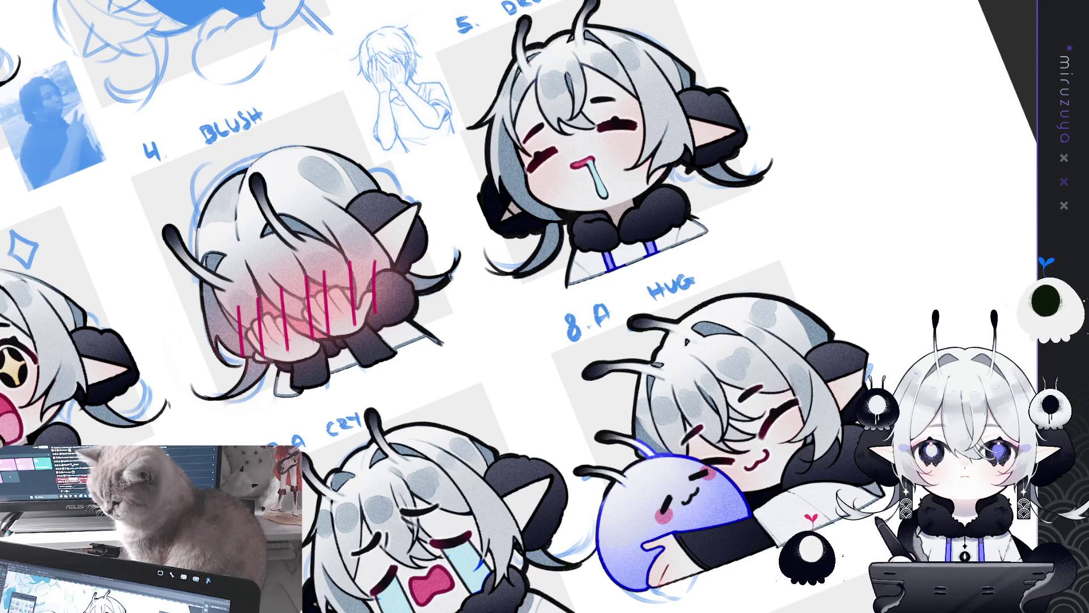
{"action": "mouse_move", "coordinate": [454, 262]}
{"action": "left_mouse_down"}
{"action": "mouse_move", "coordinate": [529, 374]}
{"action": "mouse_move", "coordinate": [603, 239]}
{"action": "left_mouse_up"}
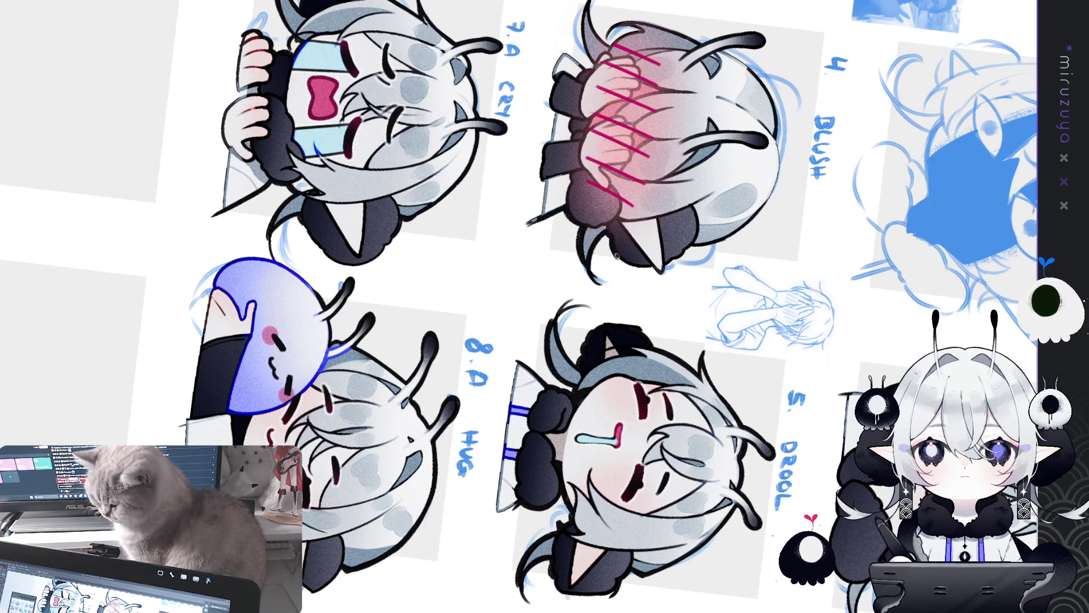
{"action": "mouse_move", "coordinate": [631, 265]}
{"action": "left_mouse_down"}
{"action": "mouse_move", "coordinate": [616, 410]}
{"action": "mouse_move", "coordinate": [506, 129]}
{"action": "left_mouse_up"}
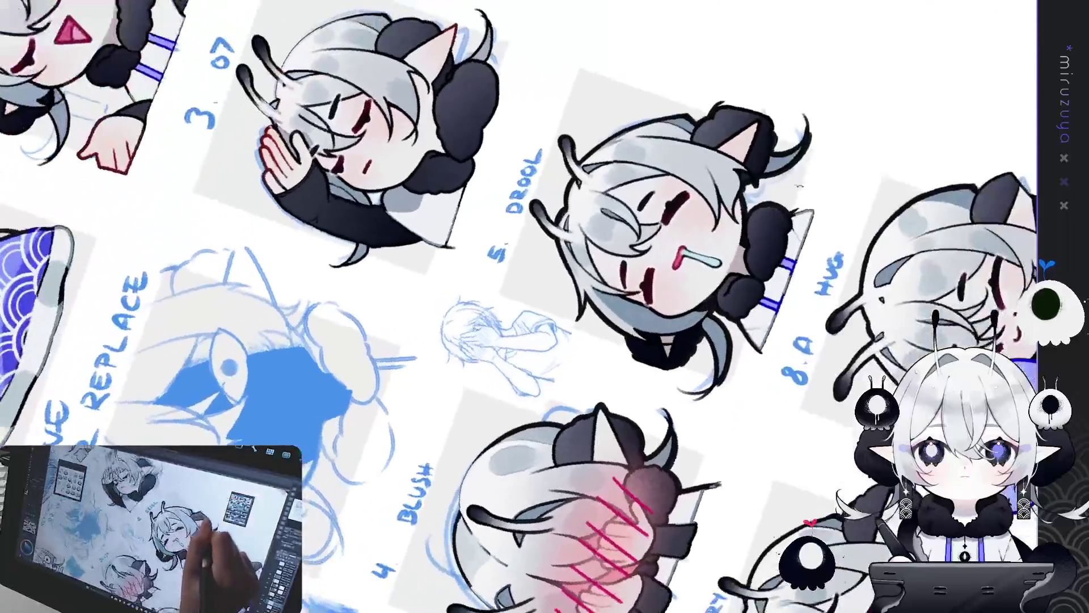
{"action": "scroll", "coordinate": [634, 235], "scroll_direction": "down", "scroll_amount": 3}
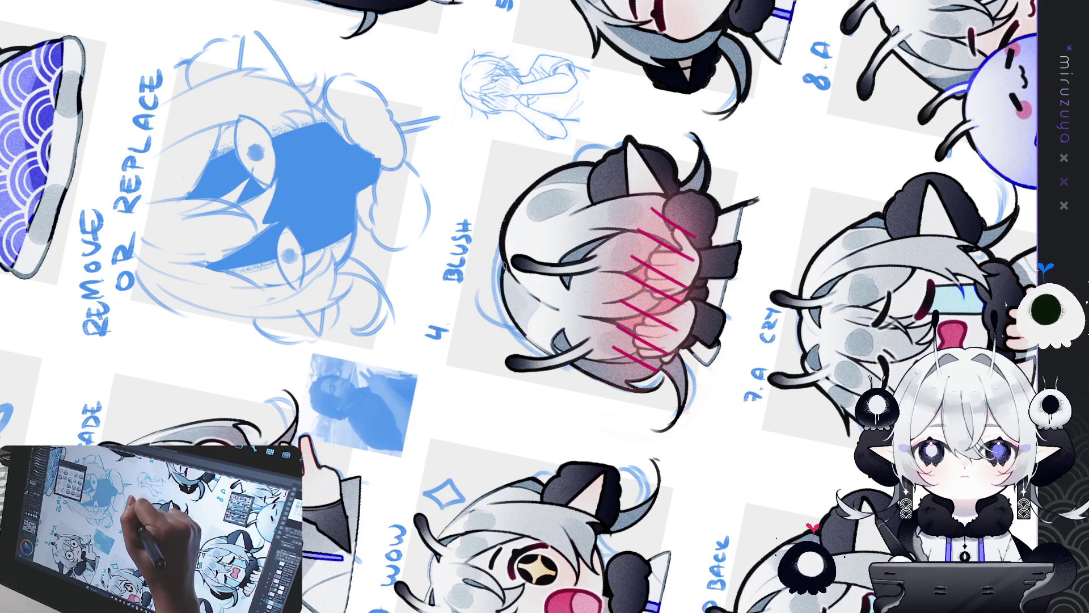
{"action": "key", "text": "ctrl+@"}
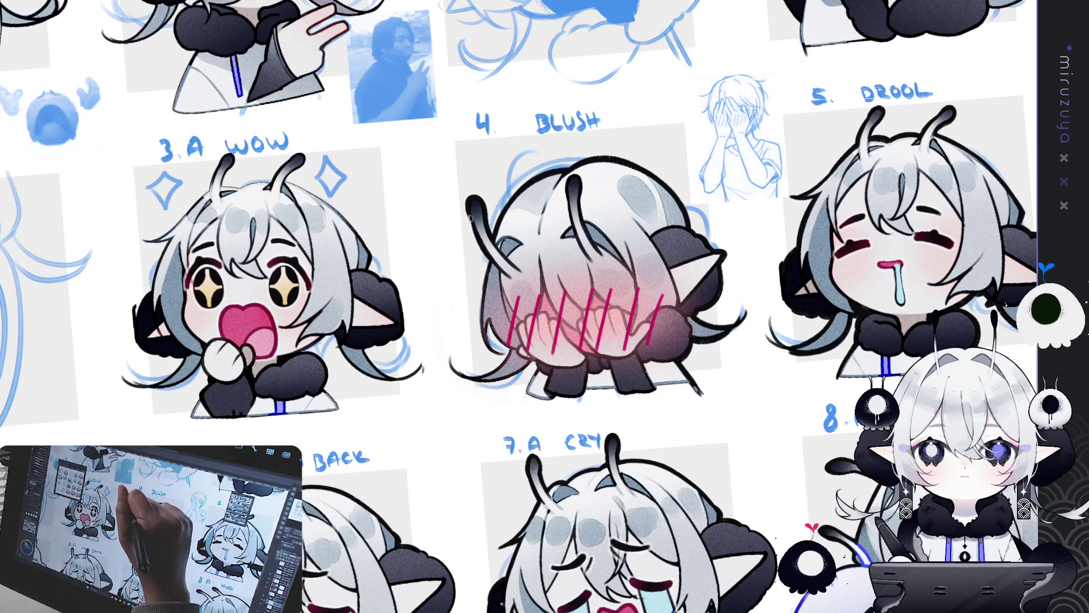
Paint a dark pen stroke down the blush emote's left outline, redoing it once.
{"action": "left_click_drag", "start_coordinate": [489, 266], "coordinate": [481, 313]}
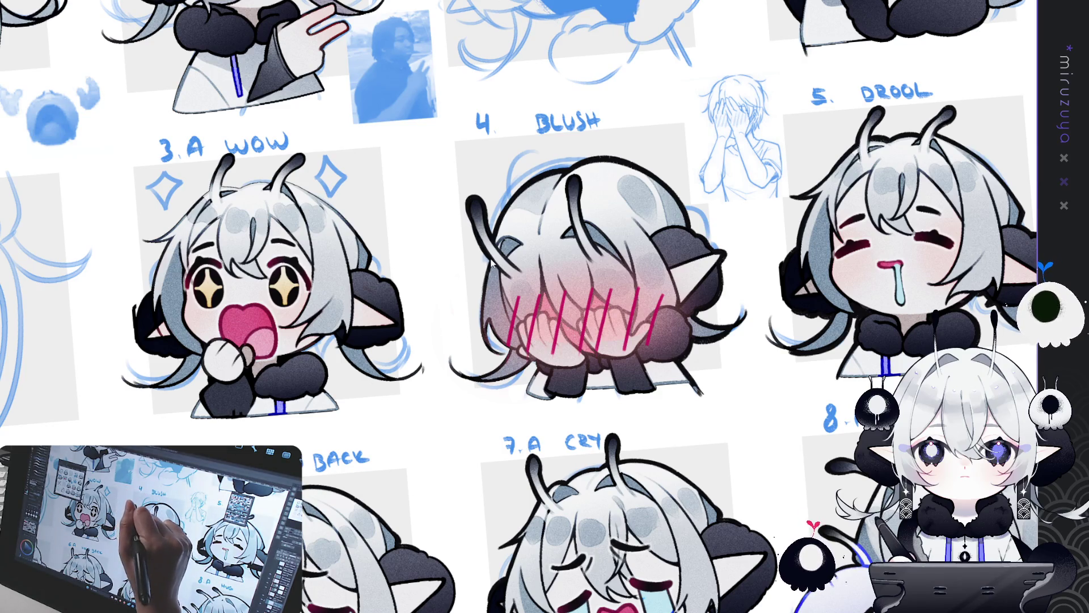
{"action": "mouse_move", "coordinate": [486, 266]}
{"action": "left_mouse_down"}
{"action": "mouse_move", "coordinate": [482, 338]}
{"action": "mouse_move", "coordinate": [493, 342]}
{"action": "left_mouse_up"}
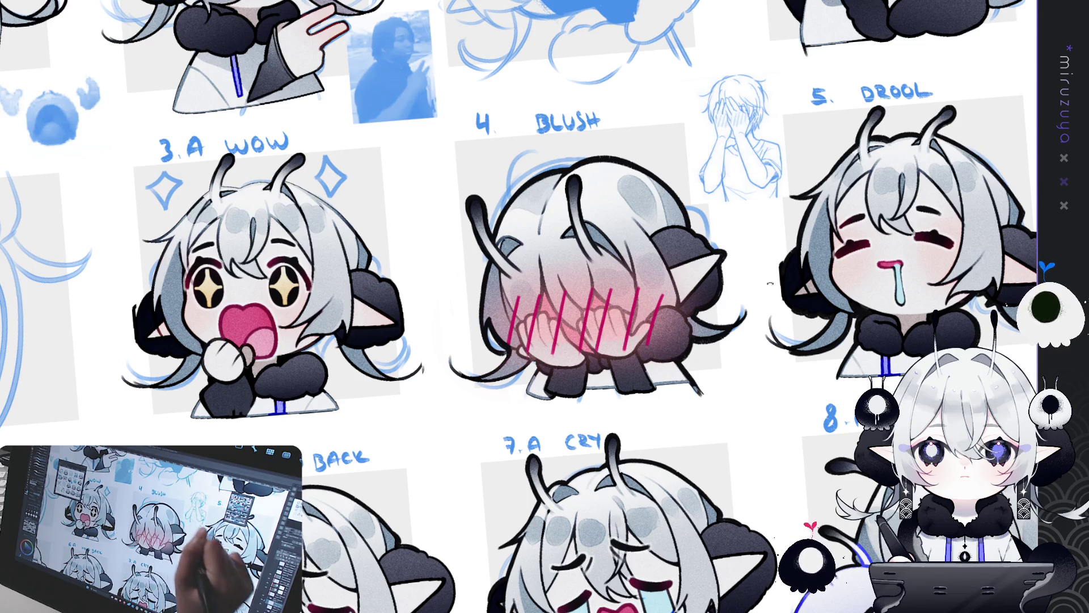
{"action": "left_click_drag", "start_coordinate": [509, 353], "coordinate": [489, 325]}
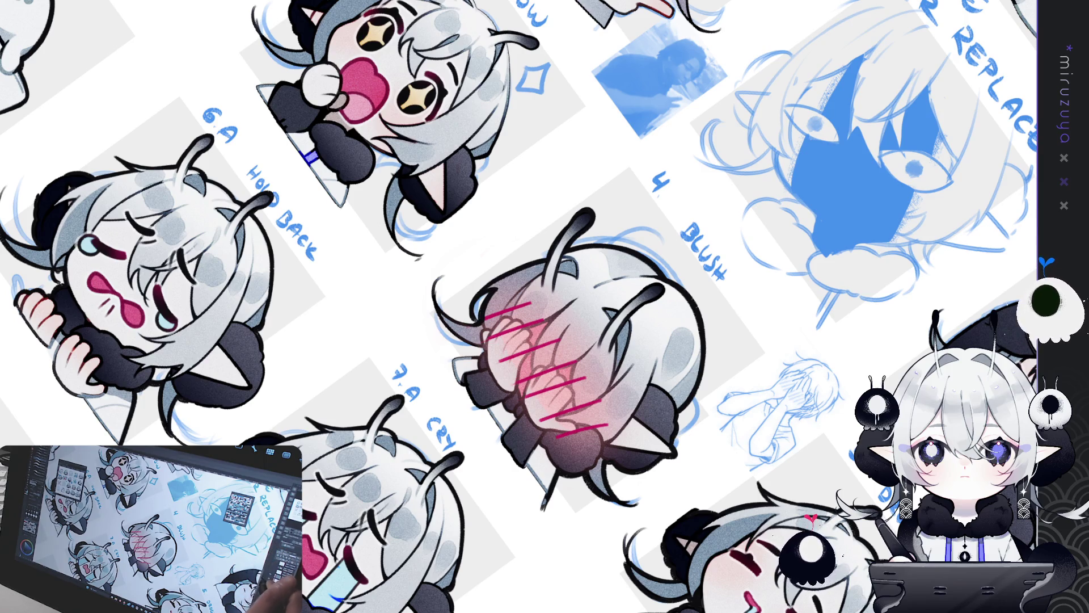
Extend a thin dark line down a chibi hair strand on a rotated canvas, then level the view.
{"action": "key", "text": "h"}
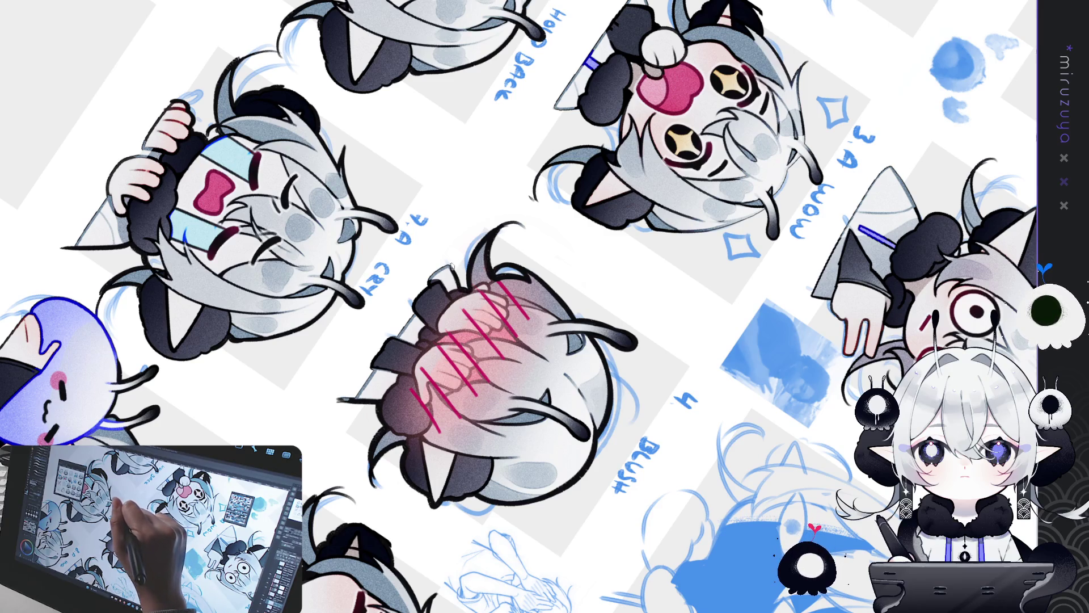
{"action": "mouse_move", "coordinate": [456, 275]}
{"action": "left_mouse_down"}
{"action": "mouse_move", "coordinate": [653, 451]}
{"action": "mouse_move", "coordinate": [516, 341]}
{"action": "left_mouse_up"}
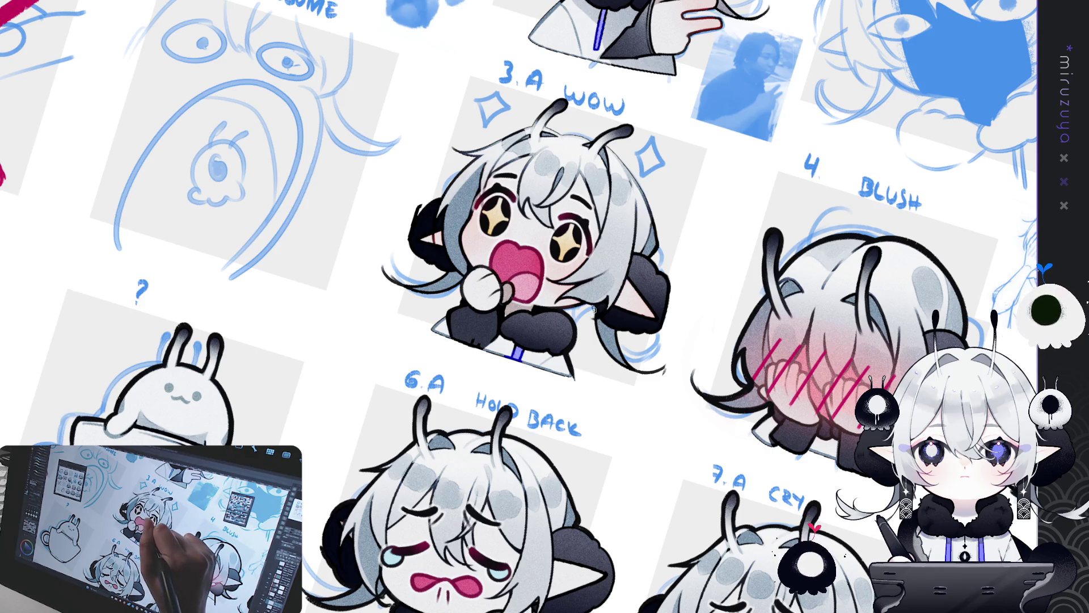
{"action": "left_click_drag", "start_coordinate": [554, 281], "coordinate": [557, 279]}
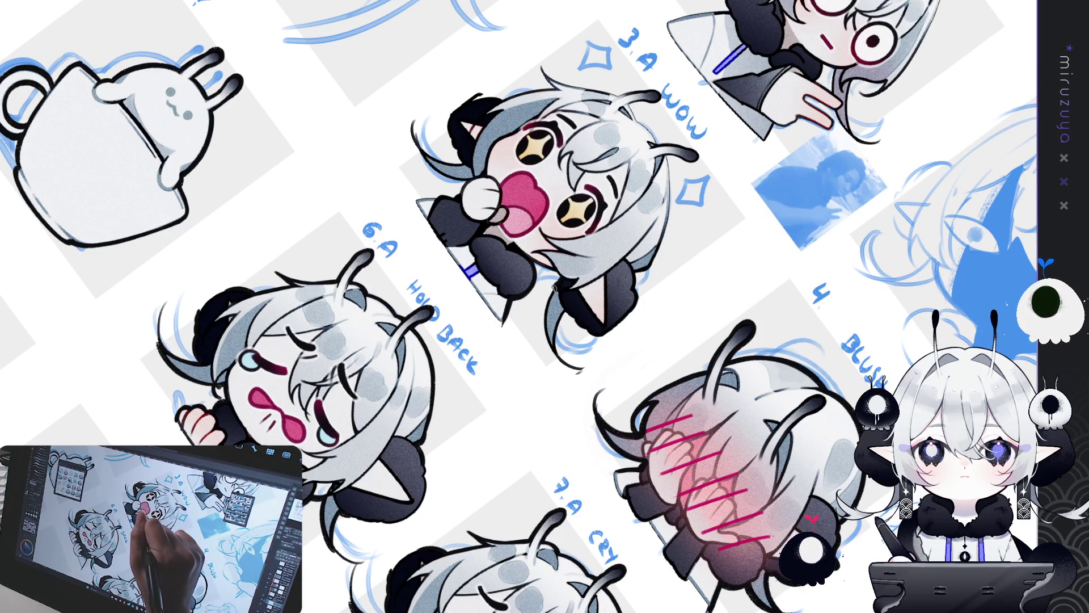
{"action": "left_click_drag", "start_coordinate": [565, 309], "coordinate": [560, 360]}
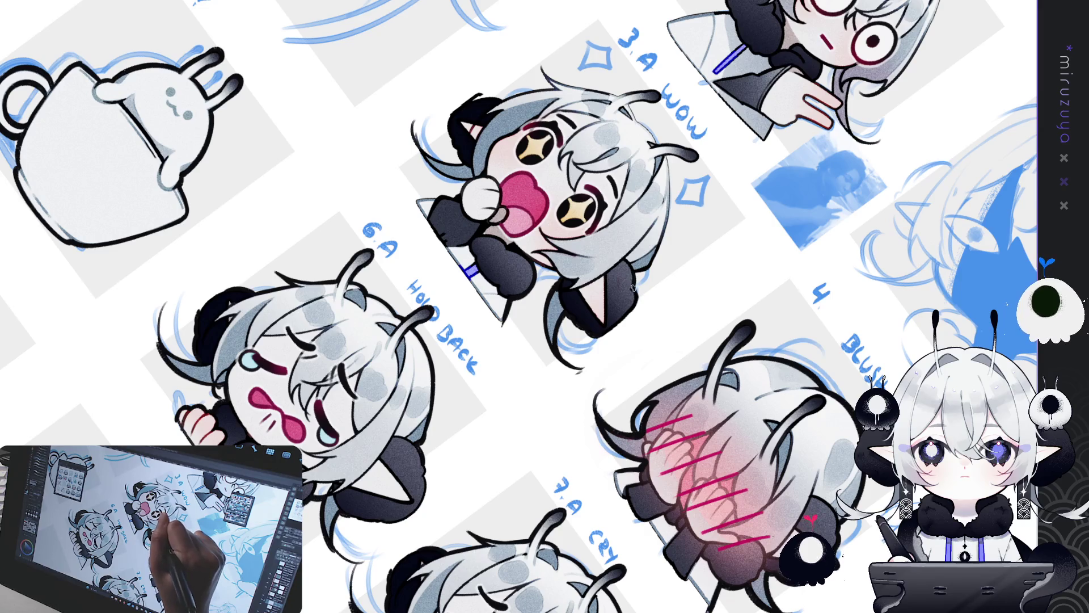
{"action": "key", "text": "ctrl+0"}
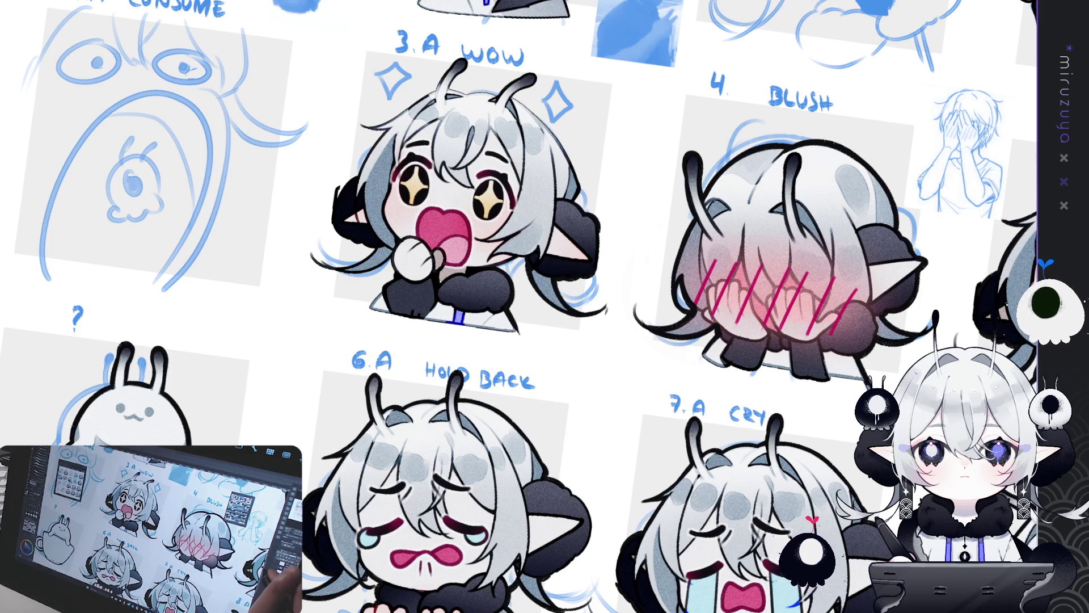
{"action": "left_click_drag", "start_coordinate": [523, 247], "coordinate": [525, 252]}
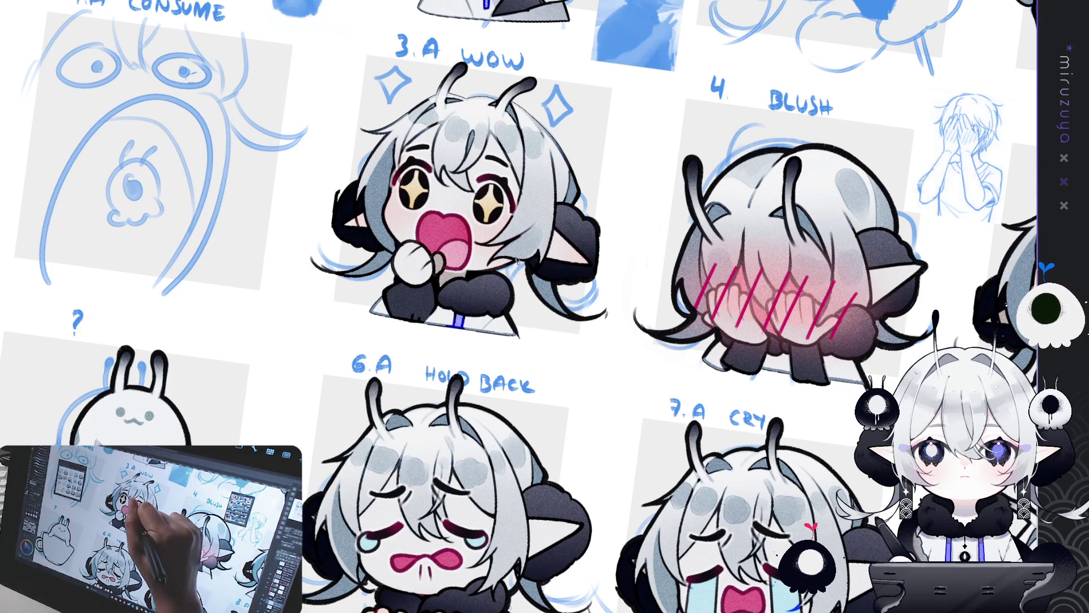
{"action": "mouse_move", "coordinate": [670, 116]}
{"action": "left_mouse_down"}
{"action": "mouse_move", "coordinate": [653, 188]}
{"action": "mouse_move", "coordinate": [561, 294]}
{"action": "left_mouse_up"}
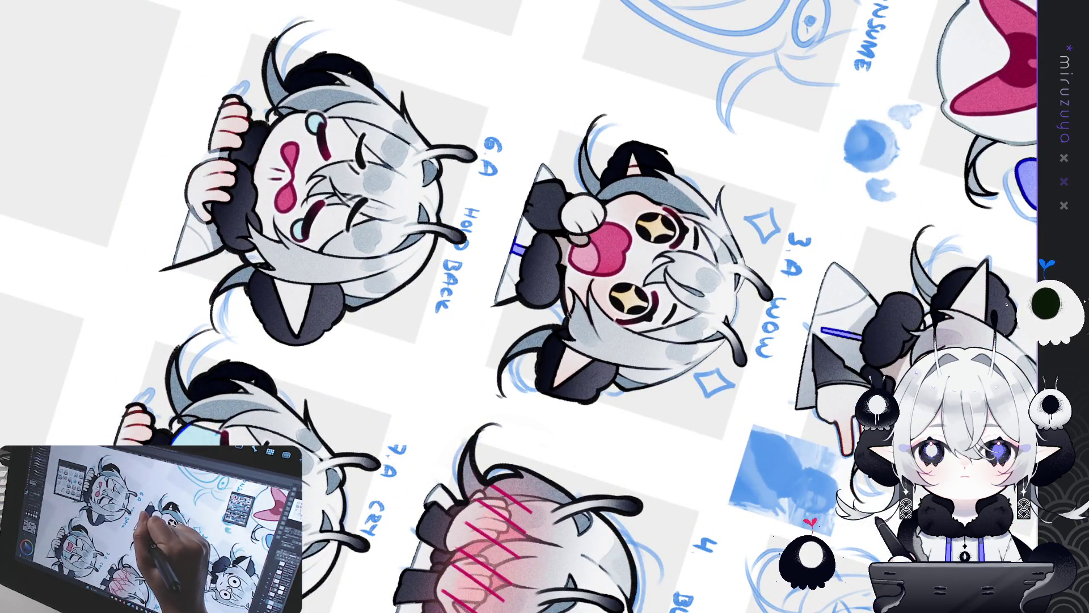
{"action": "mouse_move", "coordinate": [572, 227]}
{"action": "left_mouse_down"}
{"action": "mouse_move", "coordinate": [592, 436]}
{"action": "mouse_move", "coordinate": [605, 460]}
{"action": "left_mouse_up"}
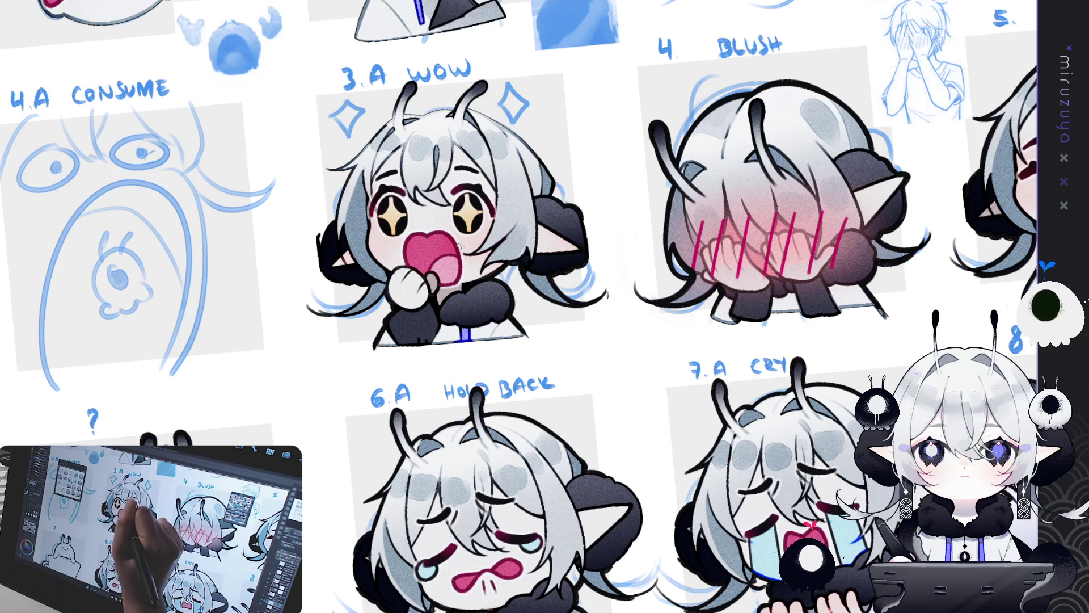
{"action": "left_click_drag", "start_coordinate": [578, 118], "coordinate": [550, 180]}
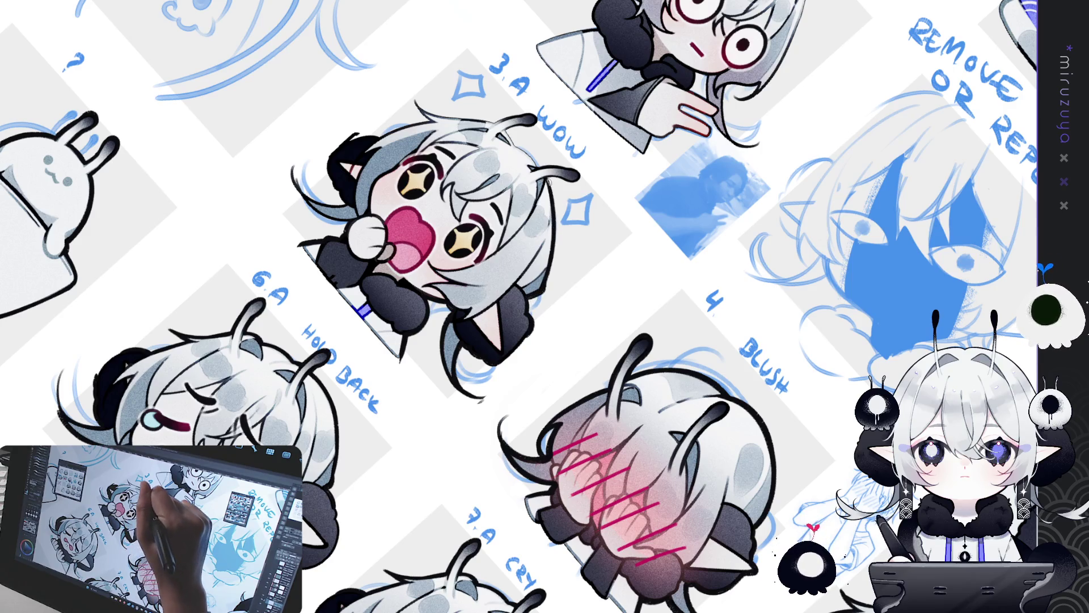
{"action": "left_click_drag", "start_coordinate": [437, 465], "coordinate": [376, 300]}
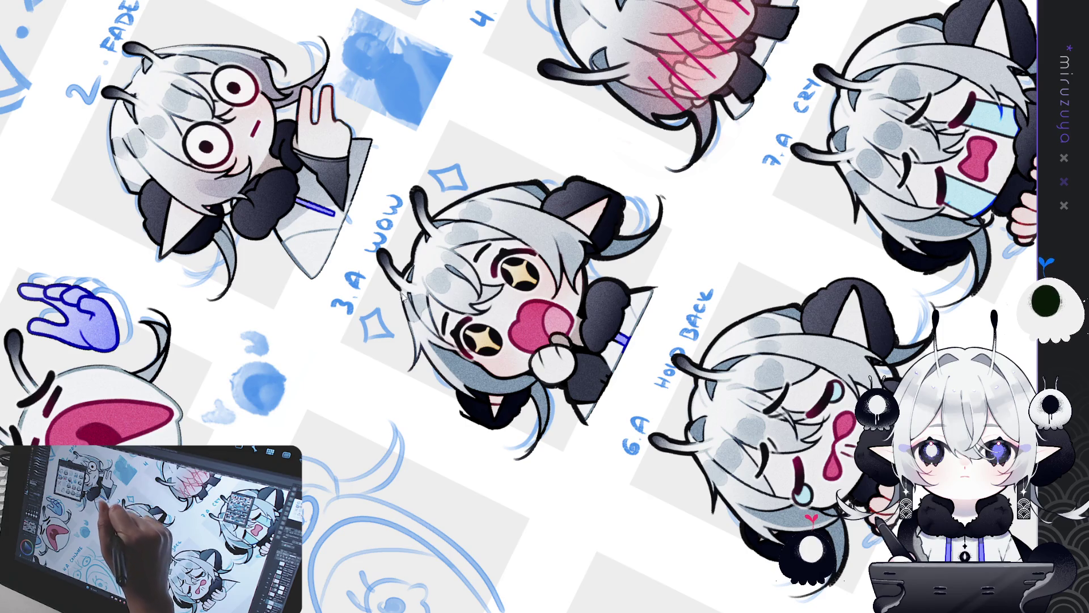
{"action": "mouse_move", "coordinate": [400, 295]}
{"action": "left_mouse_down"}
{"action": "mouse_move", "coordinate": [674, 160]}
{"action": "mouse_move", "coordinate": [421, 269]}
{"action": "left_mouse_up"}
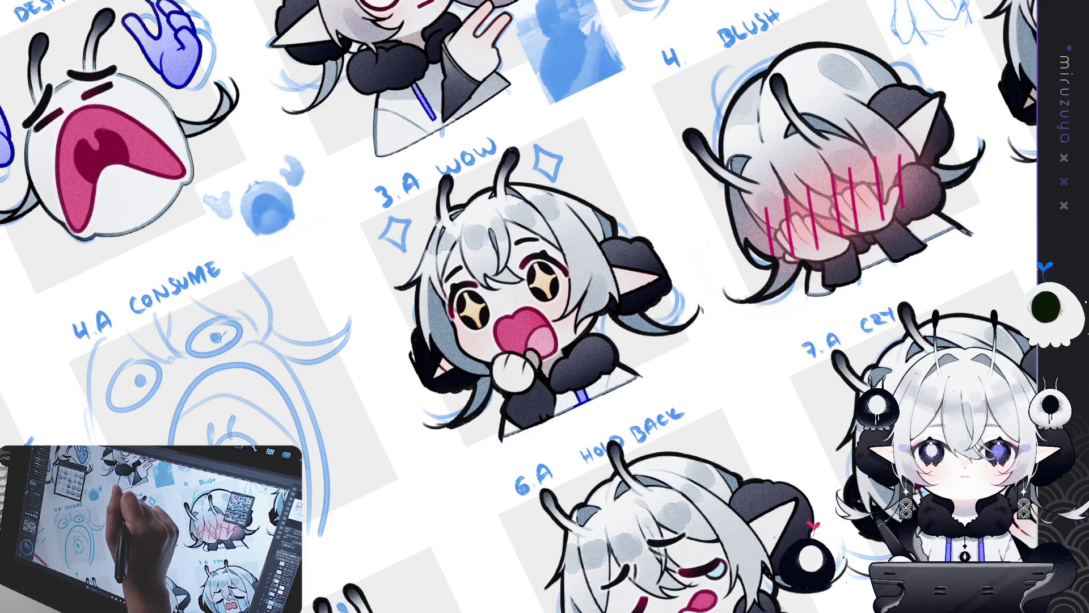
{"action": "left_click_drag", "start_coordinate": [418, 261], "coordinate": [410, 317]}
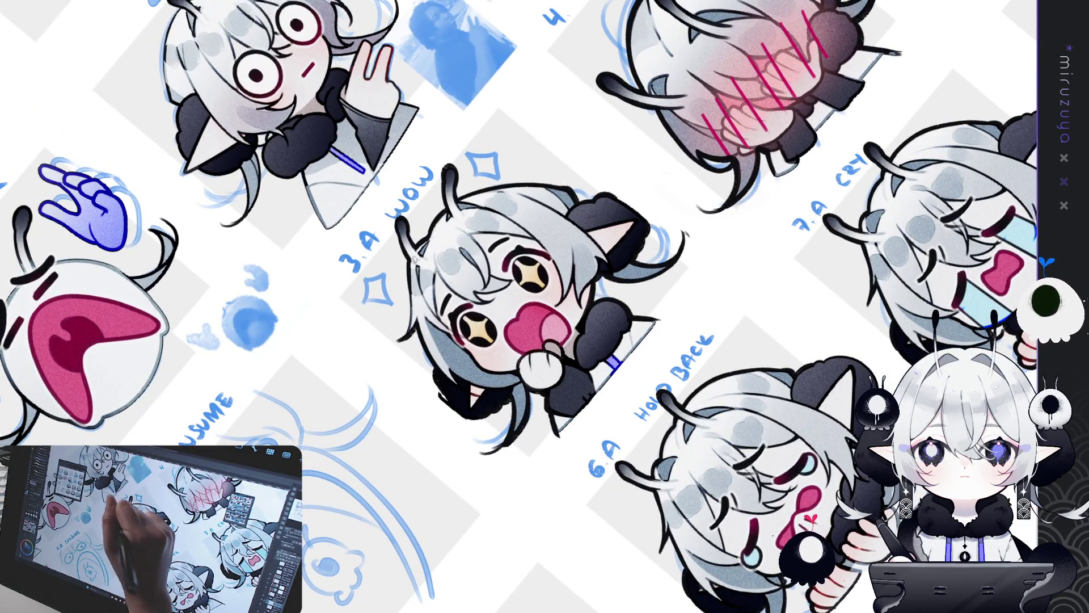
{"action": "left_click_drag", "start_coordinate": [613, 187], "coordinate": [740, 212]}
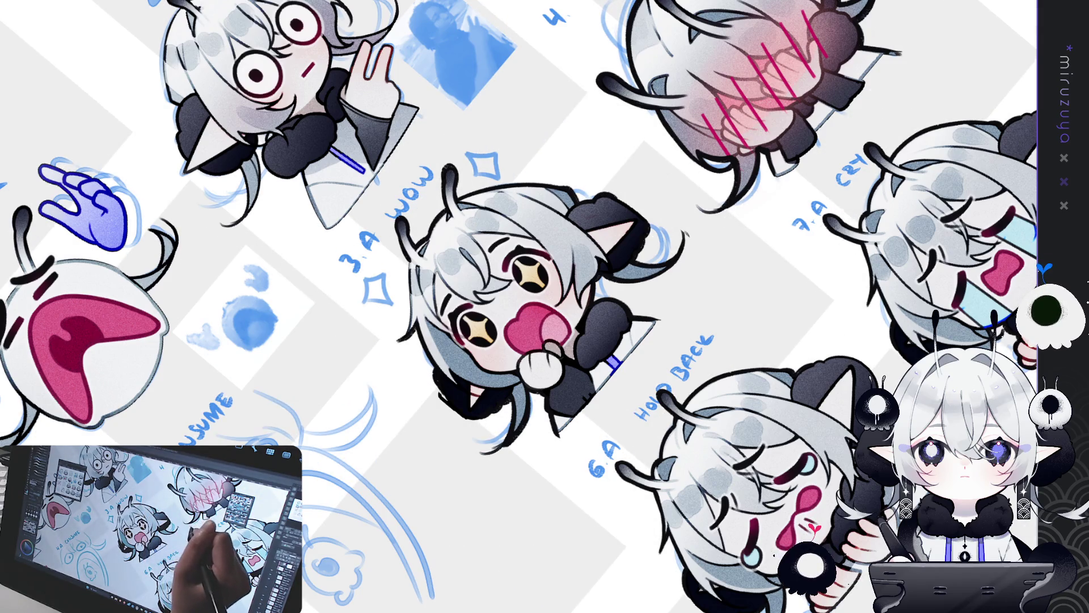
{"action": "key", "text": "ctrl+at"}
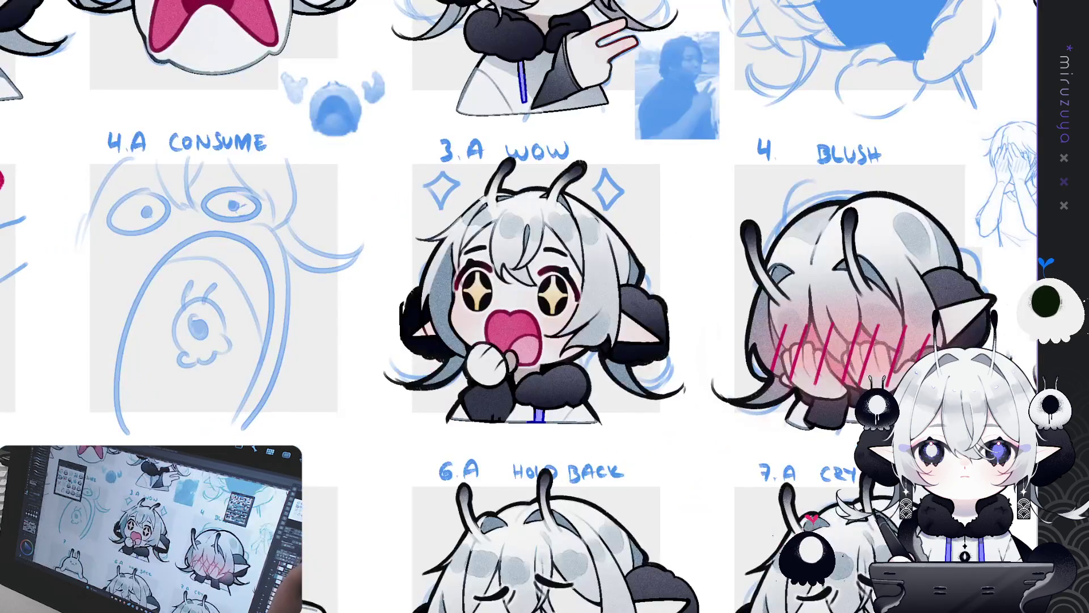
Mirror the sheet horizontally, then pan and rotate it down to the HUG and 7.A emotes.
{"action": "key", "text": "h"}
{"action": "mouse_move", "coordinate": [797, 188]}
{"action": "left_mouse_down"}
{"action": "mouse_move", "coordinate": [633, 237]}
{"action": "mouse_move", "coordinate": [610, 397]}
{"action": "mouse_move", "coordinate": [597, 405]}
{"action": "left_mouse_up"}
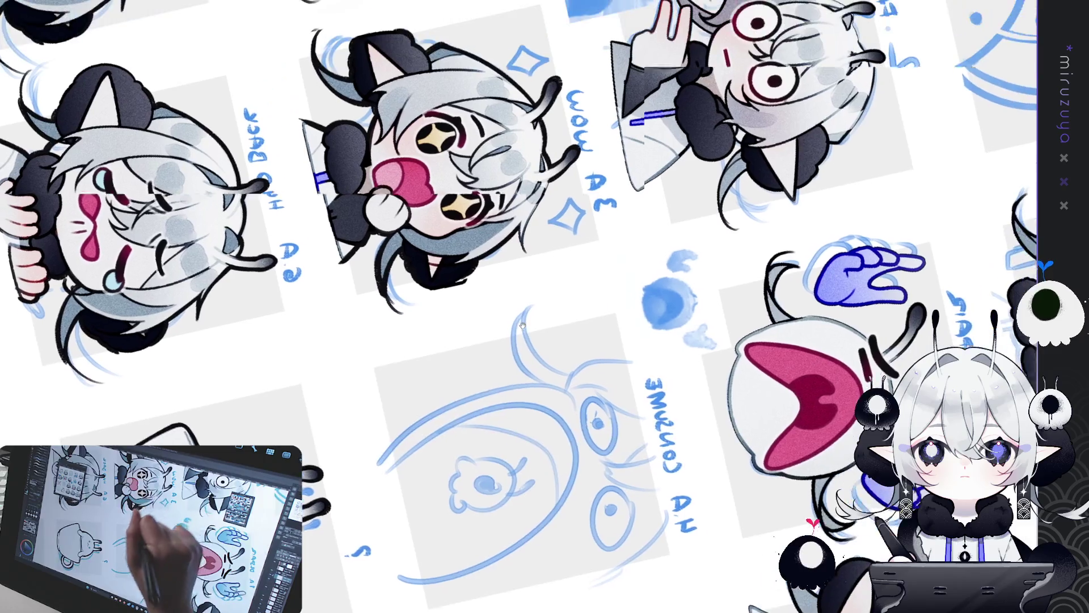
{"action": "left_click_drag", "start_coordinate": [557, 171], "coordinate": [517, 242]}
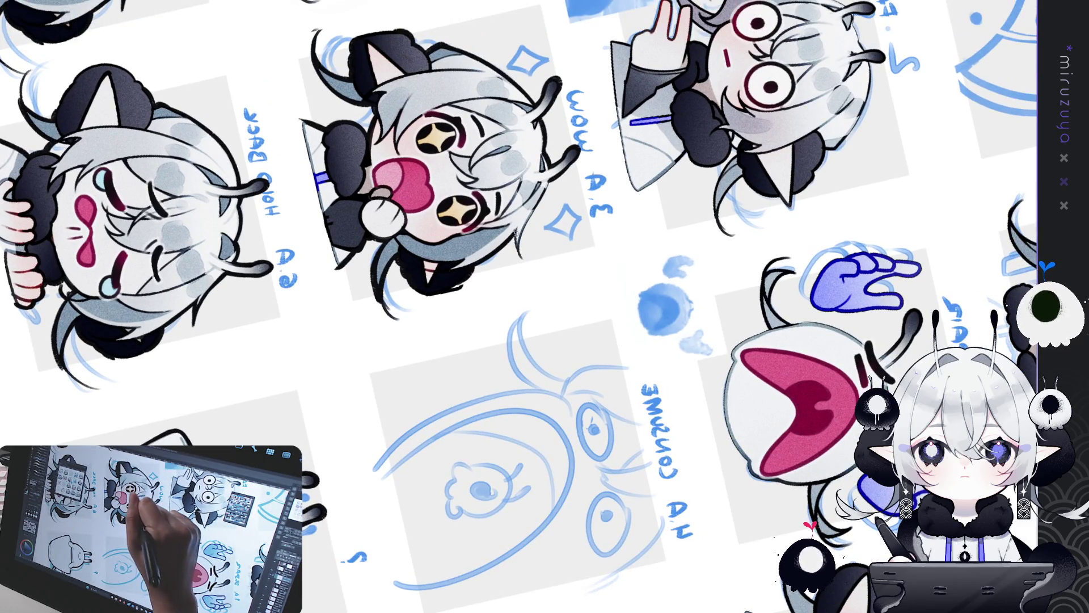
{"action": "left_click_drag", "start_coordinate": [516, 242], "coordinate": [501, 383]}
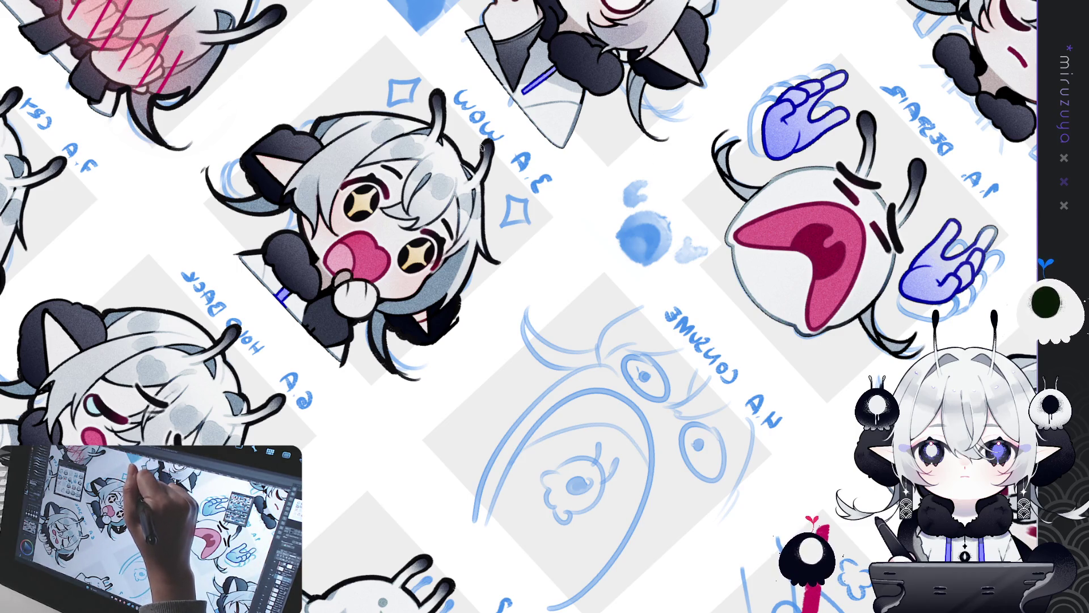
{"action": "mouse_move", "coordinate": [492, 259]}
{"action": "left_mouse_down"}
{"action": "mouse_move", "coordinate": [524, 526]}
{"action": "mouse_move", "coordinate": [357, 495]}
{"action": "mouse_move", "coordinate": [783, 495]}
{"action": "left_mouse_up"}
{"action": "mouse_move", "coordinate": [484, 487]}
{"action": "left_mouse_down"}
{"action": "mouse_move", "coordinate": [728, 378]}
{"action": "mouse_move", "coordinate": [399, 583]}
{"action": "left_mouse_up"}
Unmirror the sheet, centre the REPLACE emote, and darken the left edge of its hair.
{"action": "left_click_drag", "start_coordinate": [851, 397], "coordinate": [219, 275]}
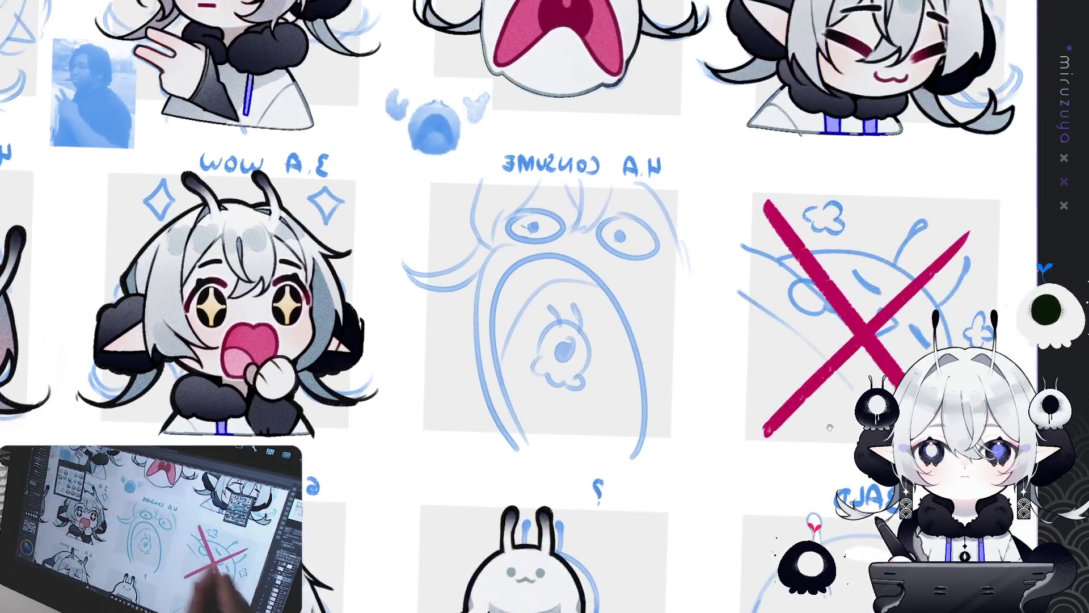
{"action": "key", "text": "h"}
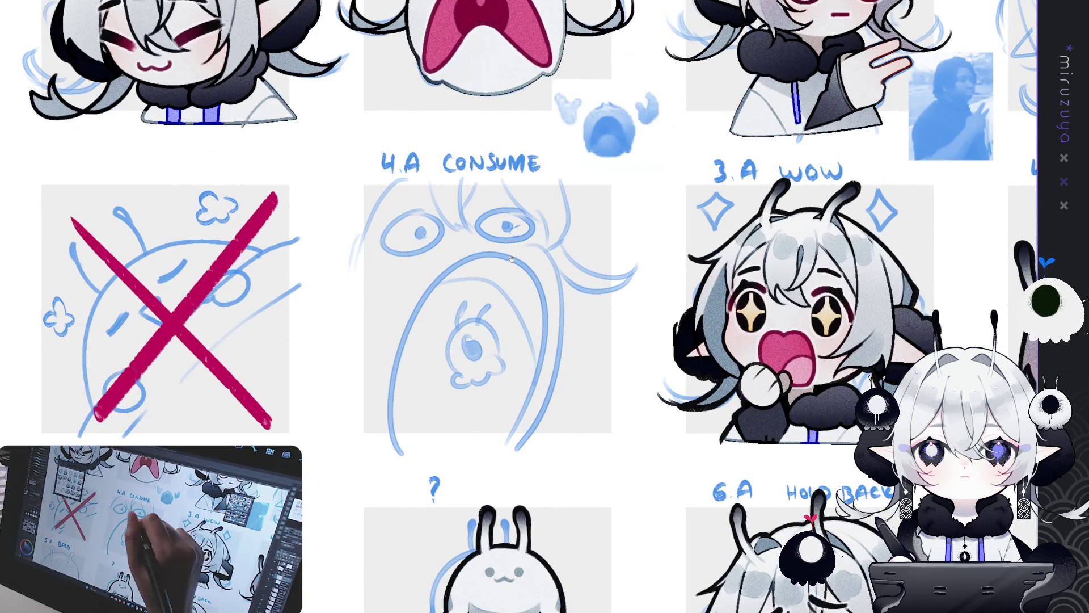
{"action": "left_click_drag", "start_coordinate": [522, 285], "coordinate": [530, 501]}
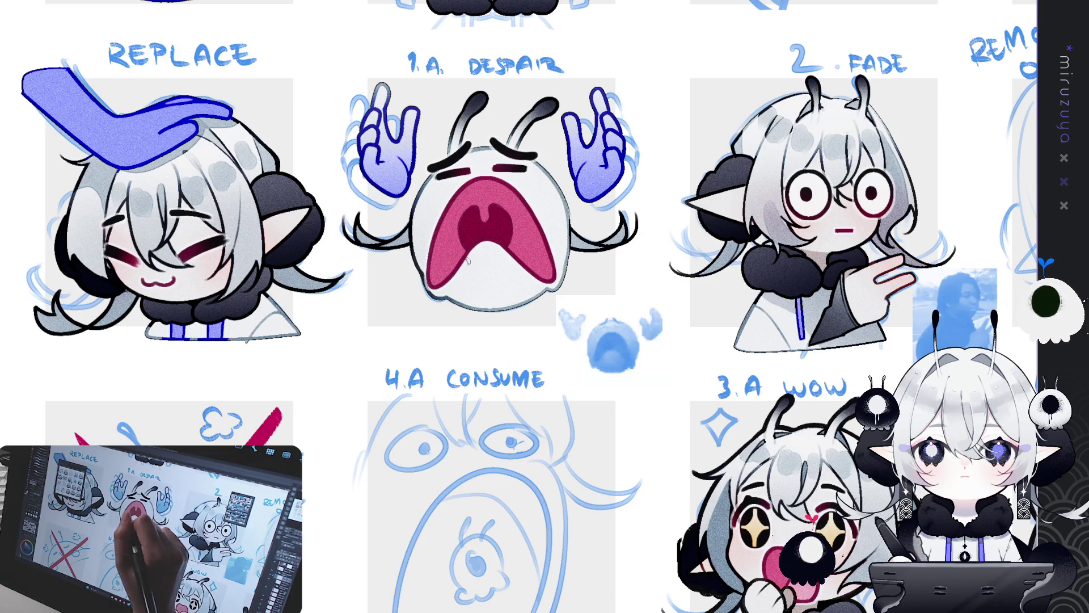
{"action": "left_click_drag", "start_coordinate": [86, 159], "coordinate": [370, 163]}
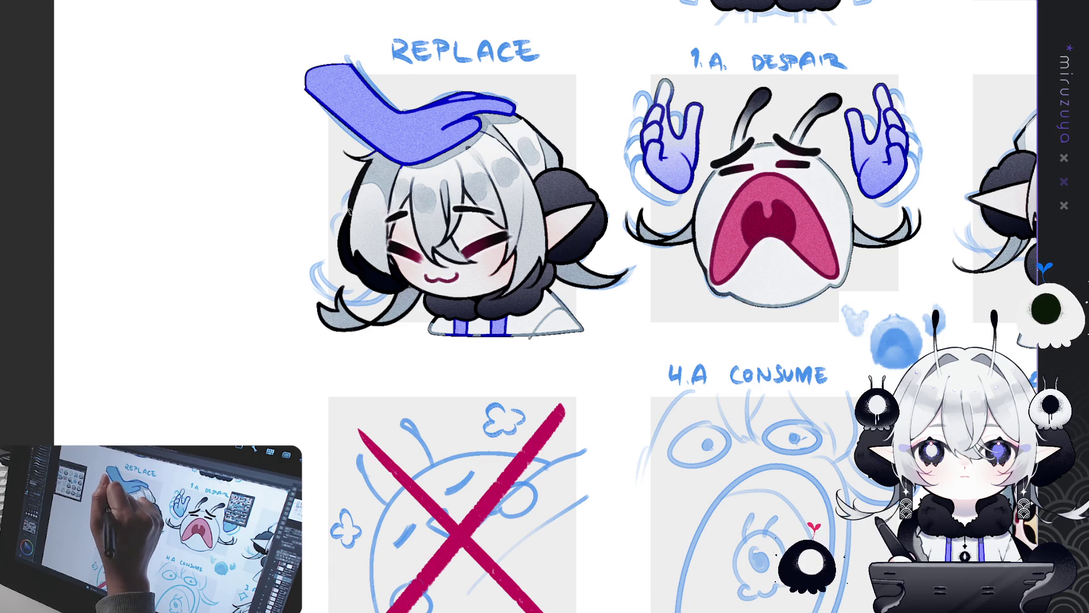
{"action": "mouse_move", "coordinate": [350, 211]}
{"action": "left_mouse_down"}
{"action": "mouse_move", "coordinate": [338, 236]}
{"action": "mouse_move", "coordinate": [351, 271]}
{"action": "mouse_move", "coordinate": [391, 296]}
{"action": "mouse_move", "coordinate": [400, 288]}
{"action": "mouse_move", "coordinate": [399, 321]}
{"action": "left_mouse_up"}
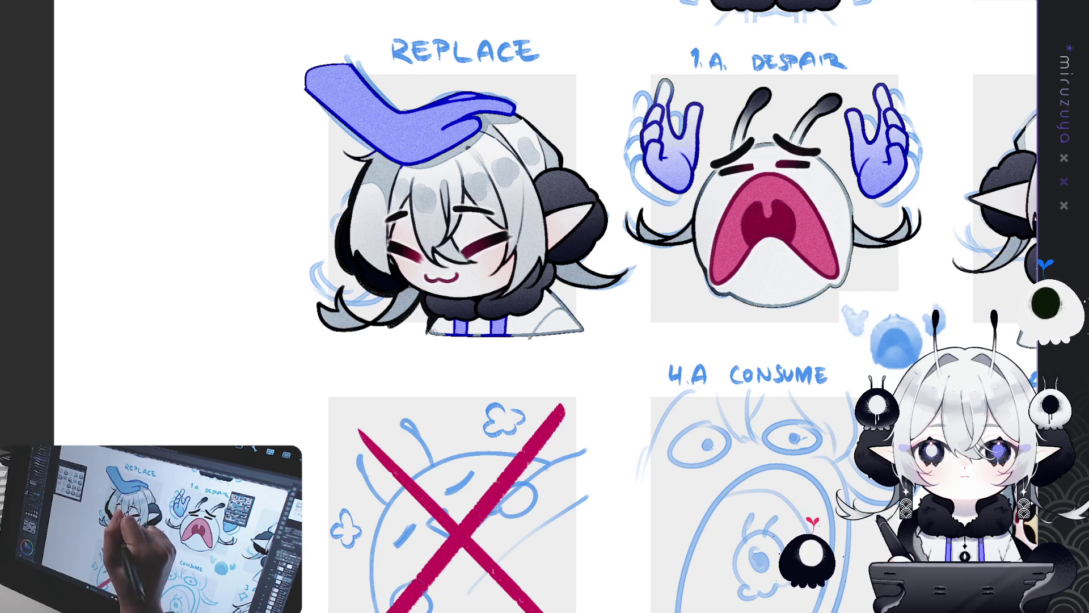
{"action": "left_click_drag", "start_coordinate": [568, 289], "coordinate": [558, 329]}
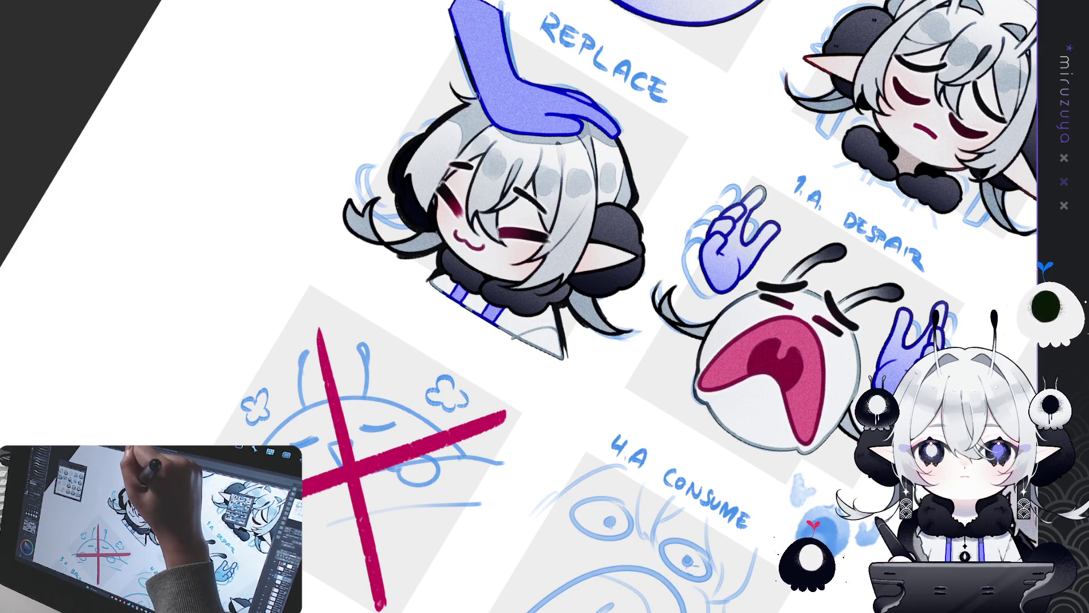
Outline the right and left edges of the REPLACE emote's blue hand in dark pen.
{"action": "left_click_drag", "start_coordinate": [351, 486], "coordinate": [468, 308]}
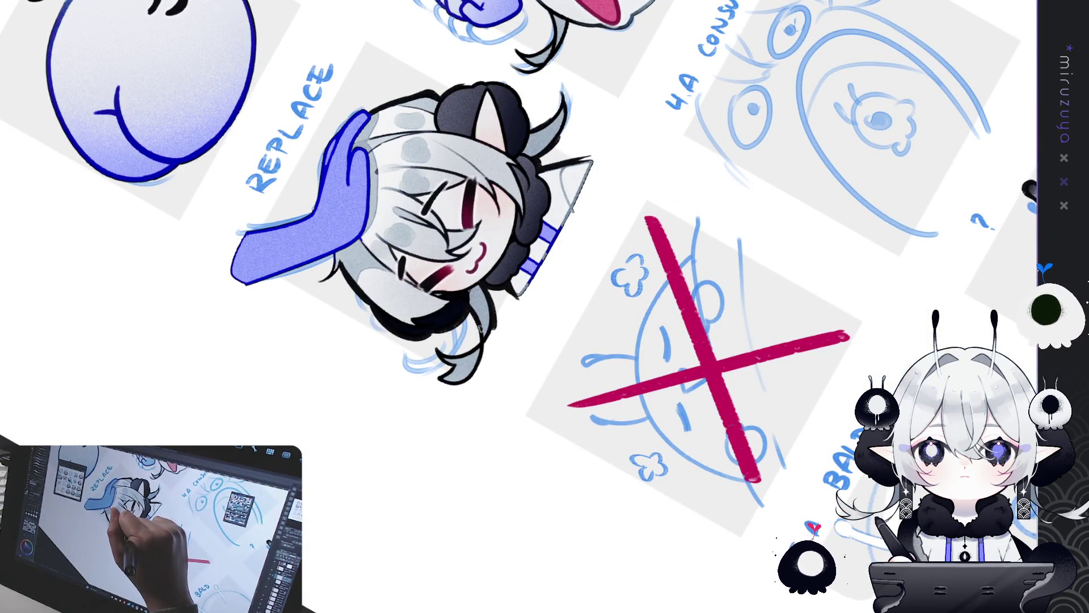
{"action": "left_click_drag", "start_coordinate": [480, 340], "coordinate": [482, 249]}
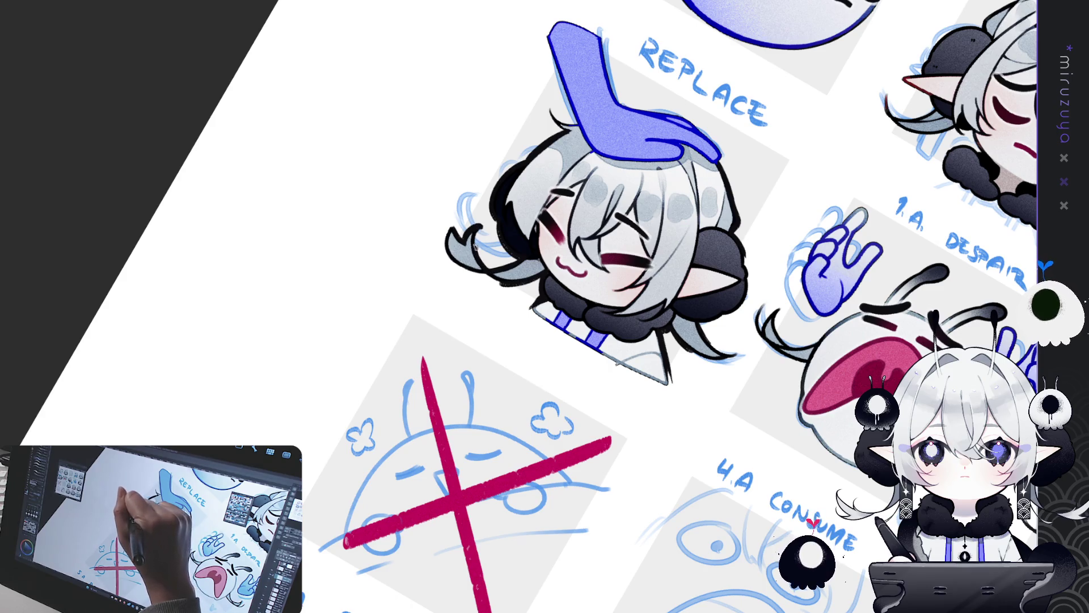
{"action": "left_click_drag", "start_coordinate": [509, 206], "coordinate": [432, 292]}
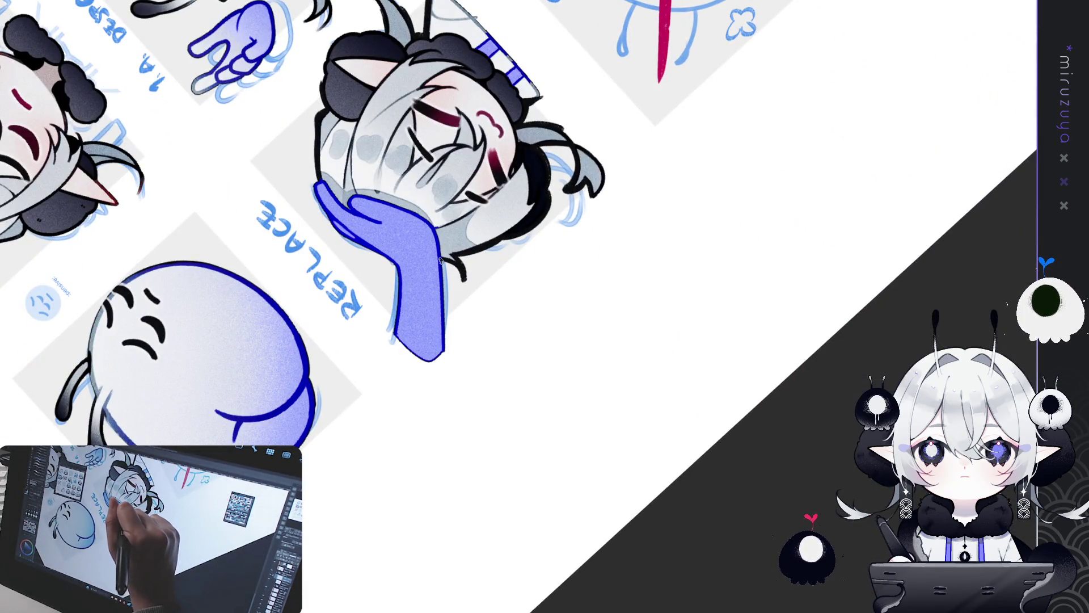
{"action": "left_click_drag", "start_coordinate": [441, 259], "coordinate": [444, 339]}
{"action": "key", "text": "ctrl+z"}
{"action": "left_click_drag", "start_coordinate": [442, 256], "coordinate": [446, 319]}
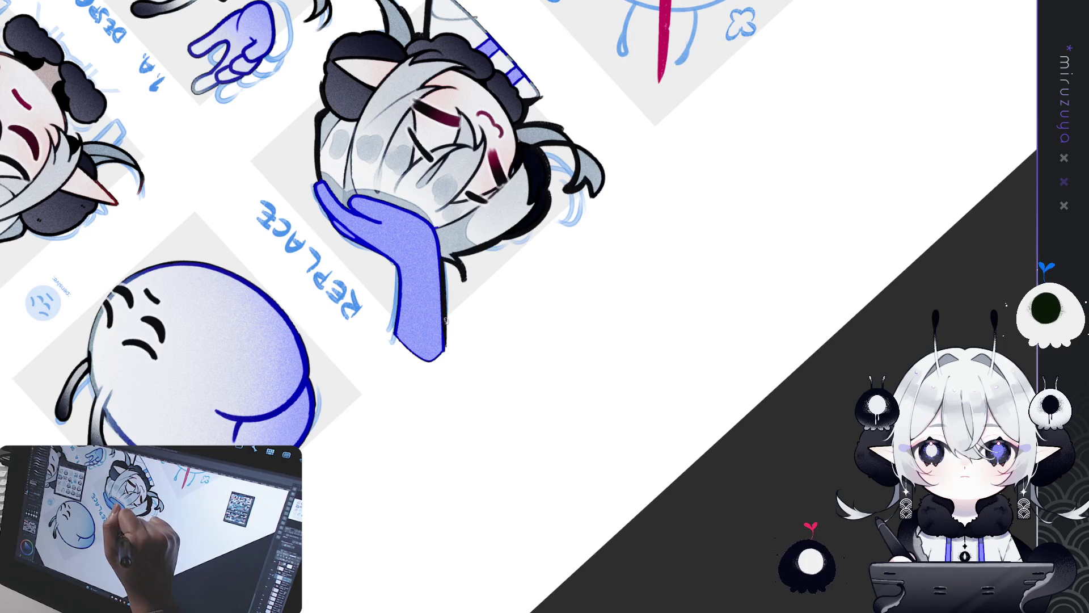
{"action": "left_click_drag", "start_coordinate": [398, 266], "coordinate": [392, 346]}
{"action": "key", "text": "ctrl+z"}
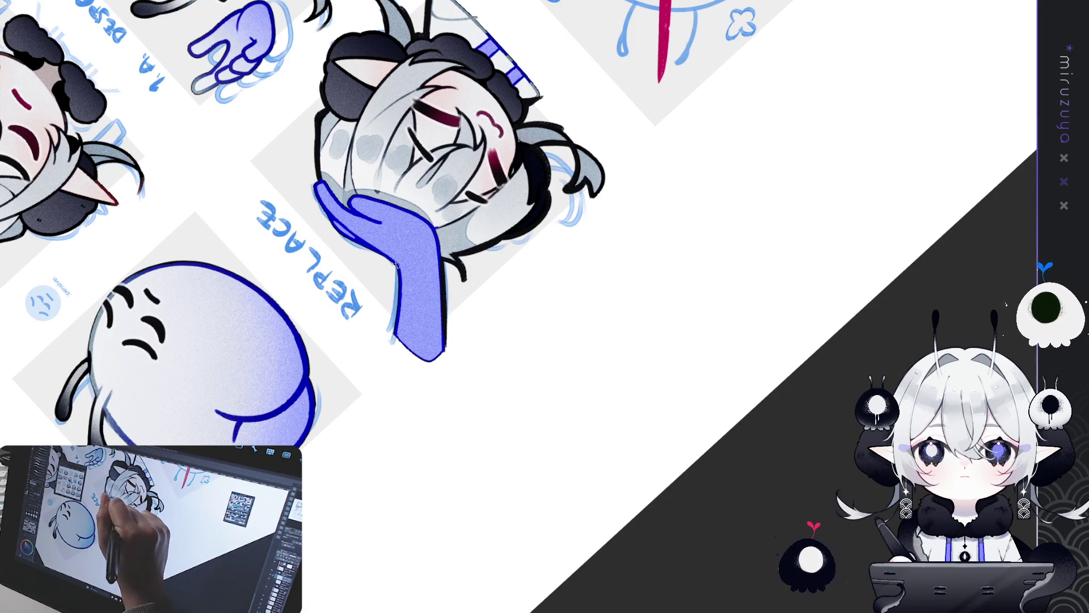
{"action": "left_click_drag", "start_coordinate": [400, 288], "coordinate": [401, 313]}
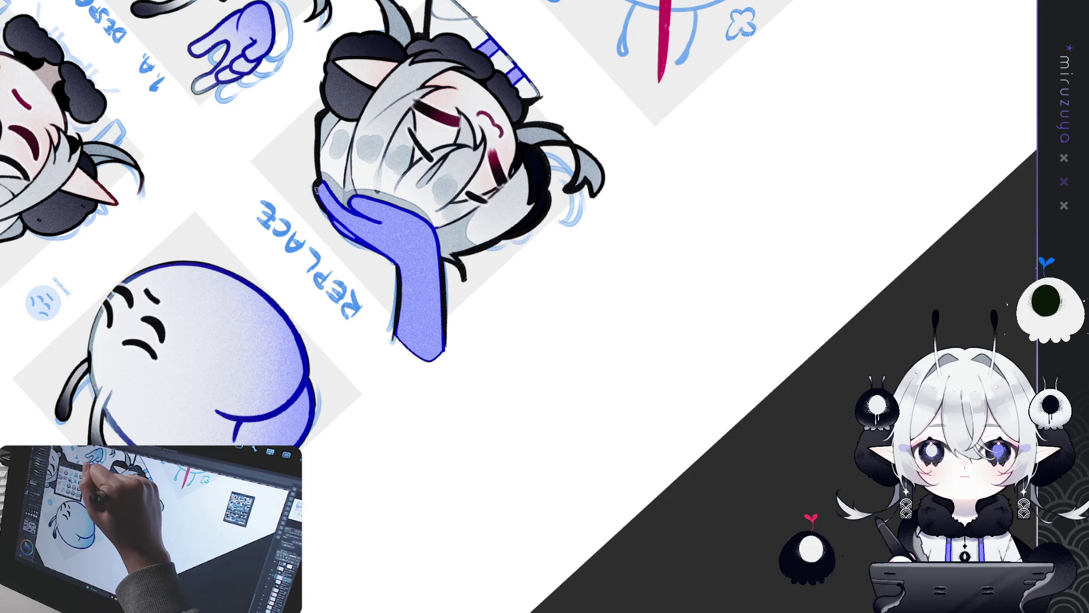
Outline the blue hand's edge in the next panel, then look over the Fade, Wow and Blush rows.
{"action": "key", "text": "ctrl+0"}
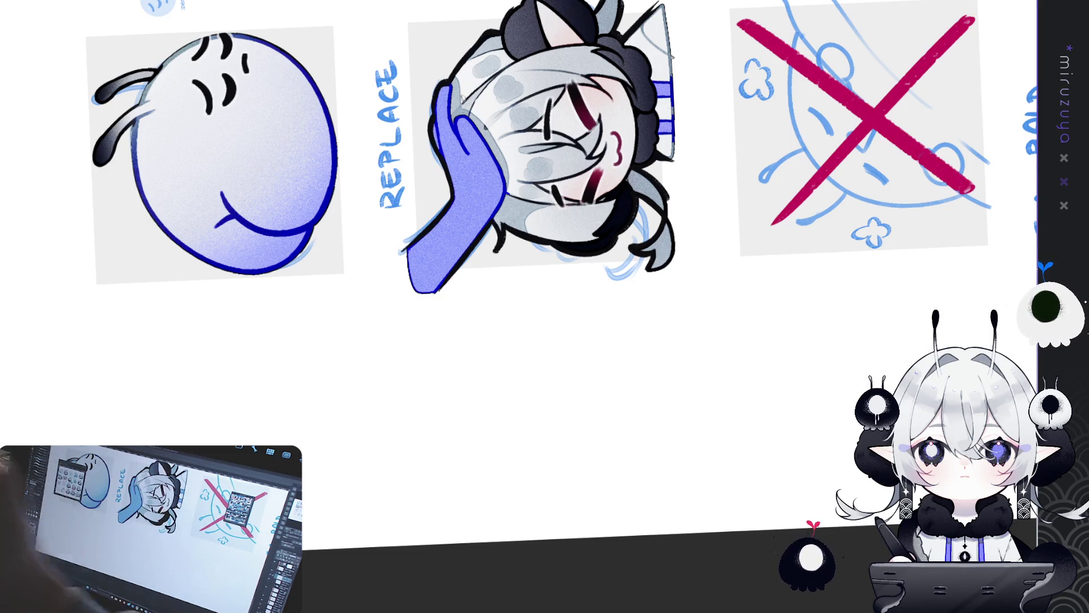
{"action": "left_click_drag", "start_coordinate": [463, 99], "coordinate": [285, 203]}
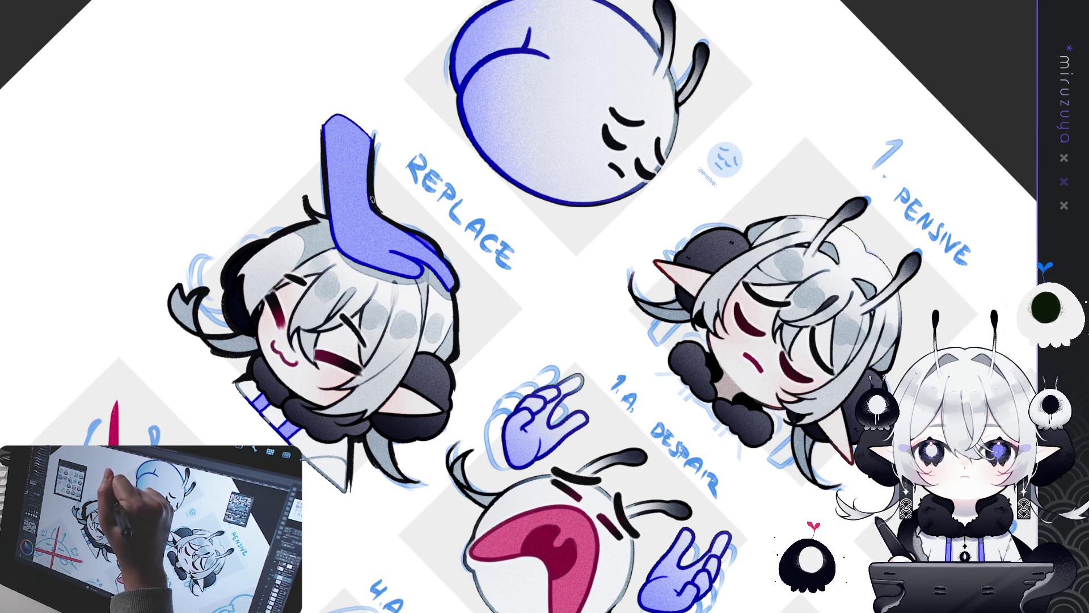
{"action": "left_click_drag", "start_coordinate": [320, 153], "coordinate": [326, 217]}
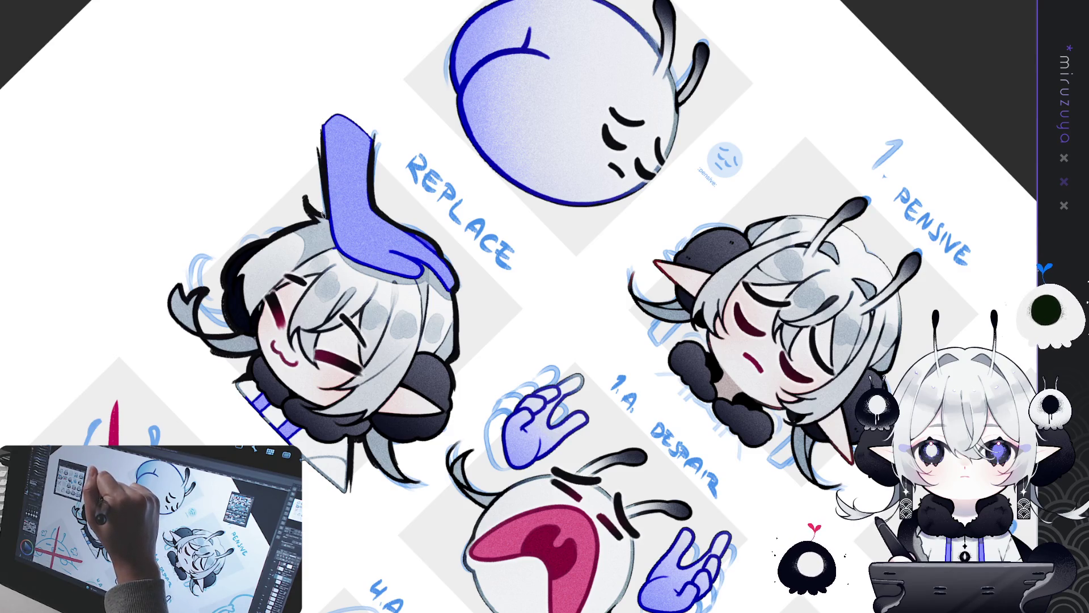
{"action": "left_click_drag", "start_coordinate": [328, 202], "coordinate": [255, 269]}
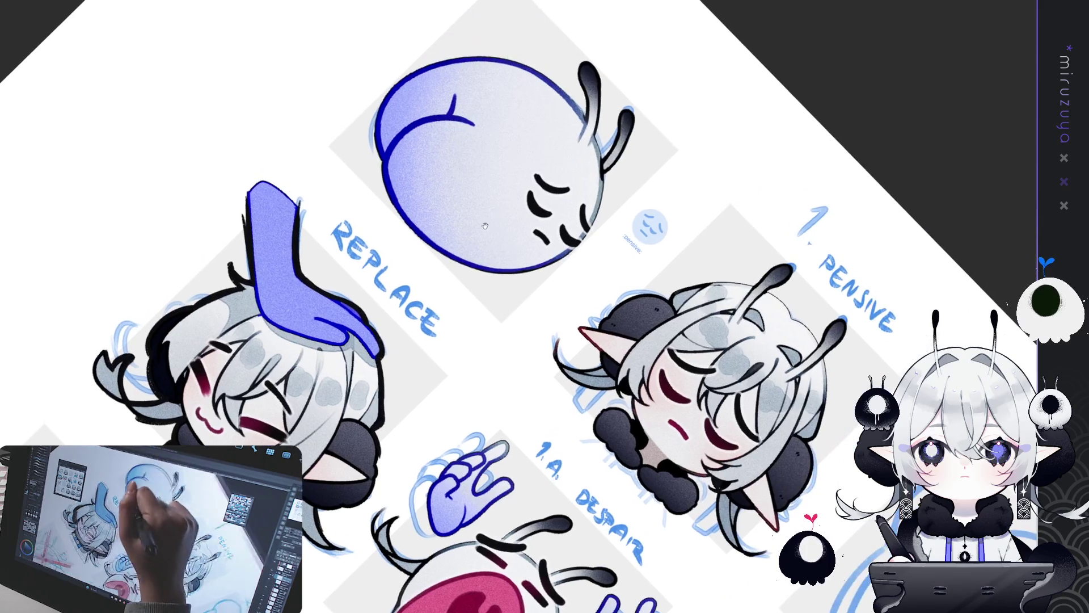
{"action": "mouse_move", "coordinate": [684, 295]}
{"action": "left_mouse_down"}
{"action": "mouse_move", "coordinate": [603, 487]}
{"action": "mouse_move", "coordinate": [544, 422]}
{"action": "mouse_move", "coordinate": [174, 270]}
{"action": "left_mouse_up"}
{"action": "mouse_move", "coordinate": [868, 610]}
{"action": "left_mouse_down"}
{"action": "mouse_move", "coordinate": [692, 477]}
{"action": "mouse_move", "coordinate": [799, 191]}
{"action": "mouse_move", "coordinate": [604, 312]}
{"action": "left_mouse_up"}
{"action": "left_click_drag", "start_coordinate": [432, 377], "coordinate": [638, 506]}
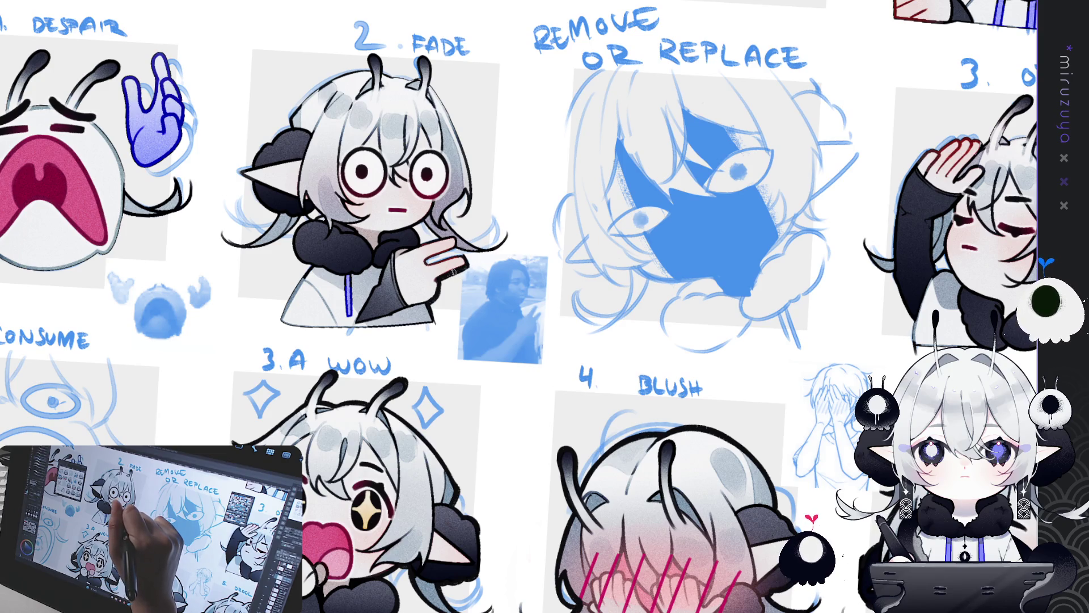
Draw a dark pen stroke up the Fade emote's raised fingers.
{"action": "mouse_move", "coordinate": [454, 271]}
{"action": "left_mouse_down"}
{"action": "mouse_move", "coordinate": [432, 317]}
{"action": "mouse_move", "coordinate": [438, 349]}
{"action": "left_mouse_up"}
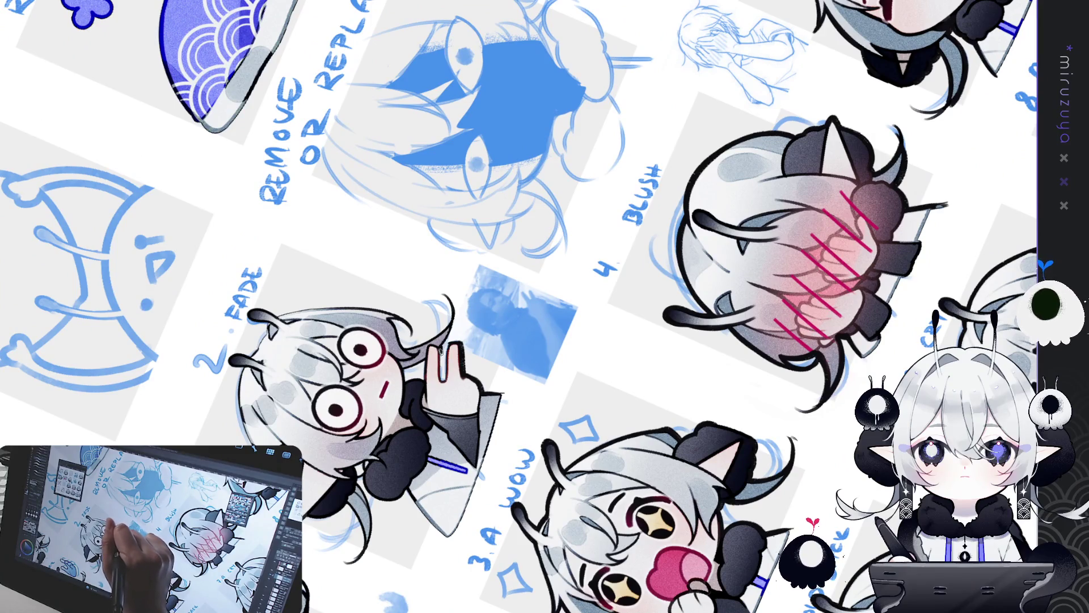
{"action": "mouse_move", "coordinate": [444, 381]}
{"action": "left_mouse_down"}
{"action": "mouse_move", "coordinate": [454, 318]}
{"action": "mouse_move", "coordinate": [463, 339]}
{"action": "mouse_move", "coordinate": [431, 196]}
{"action": "mouse_move", "coordinate": [453, 200]}
{"action": "left_mouse_up"}
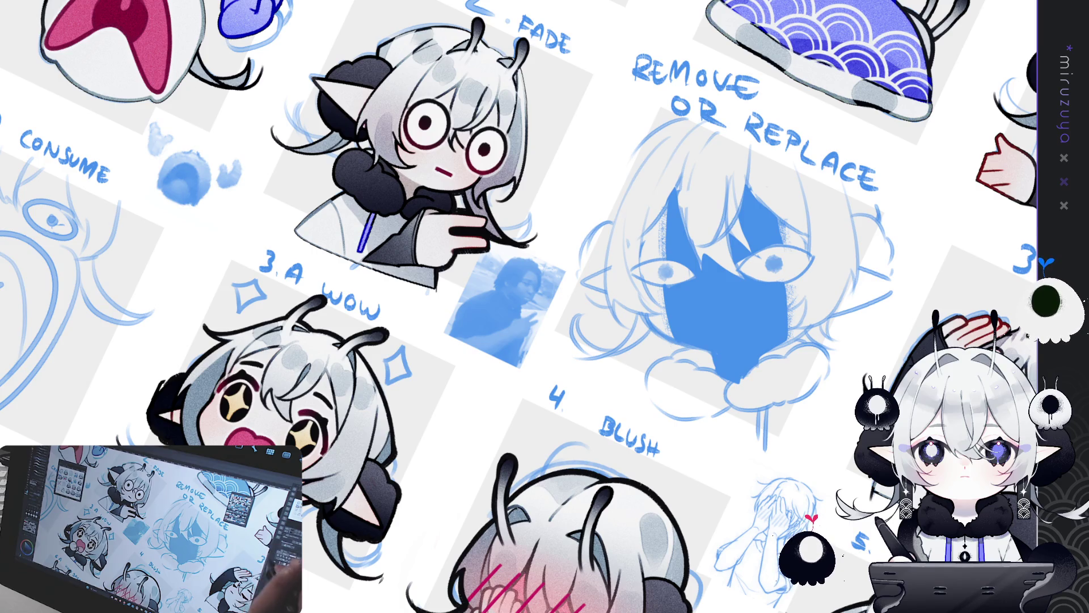
{"action": "mouse_move", "coordinate": [649, 98]}
{"action": "left_mouse_down"}
{"action": "mouse_move", "coordinate": [581, 223]}
{"action": "mouse_move", "coordinate": [465, 361]}
{"action": "left_mouse_up"}
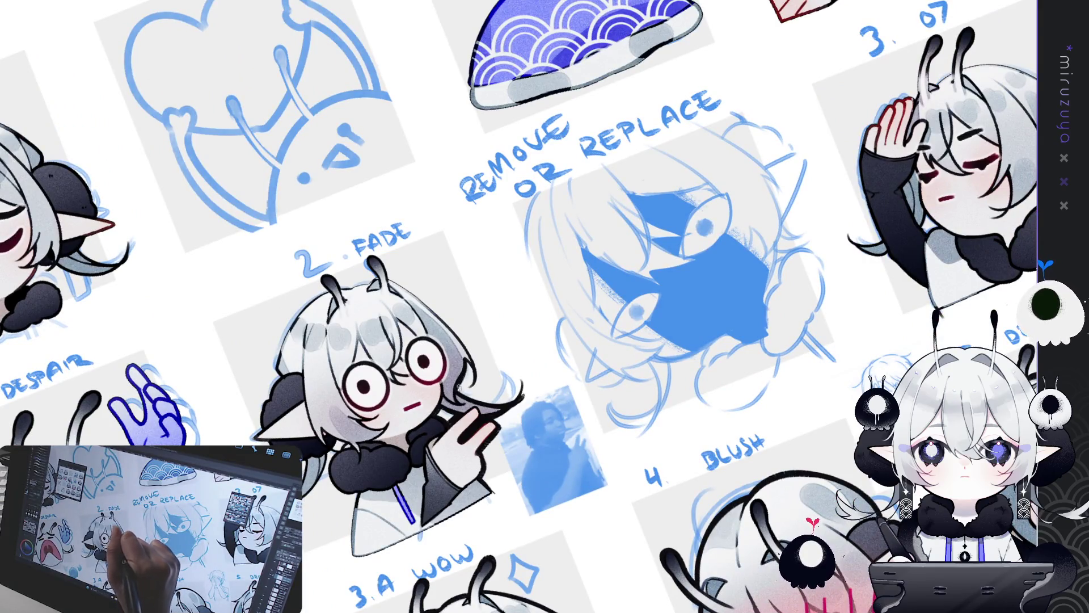
Rotate the sheet through several angles, including upside down, then set it upright near Fade.
{"action": "left_click_drag", "start_coordinate": [475, 380], "coordinate": [438, 335]}
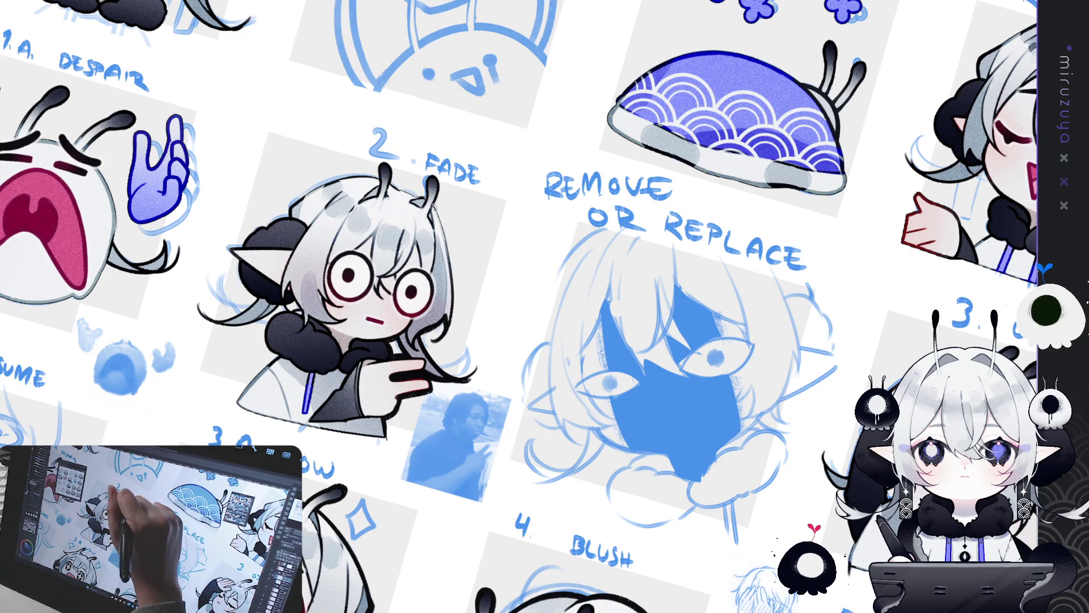
{"action": "left_click_drag", "start_coordinate": [442, 224], "coordinate": [389, 252]}
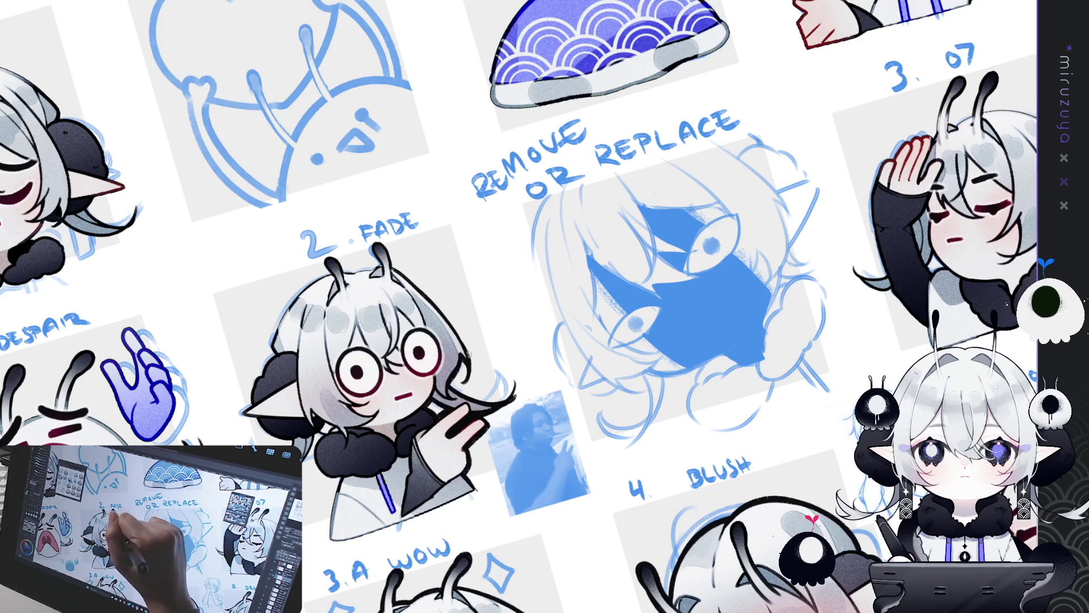
{"action": "left_click_drag", "start_coordinate": [404, 543], "coordinate": [588, 309]}
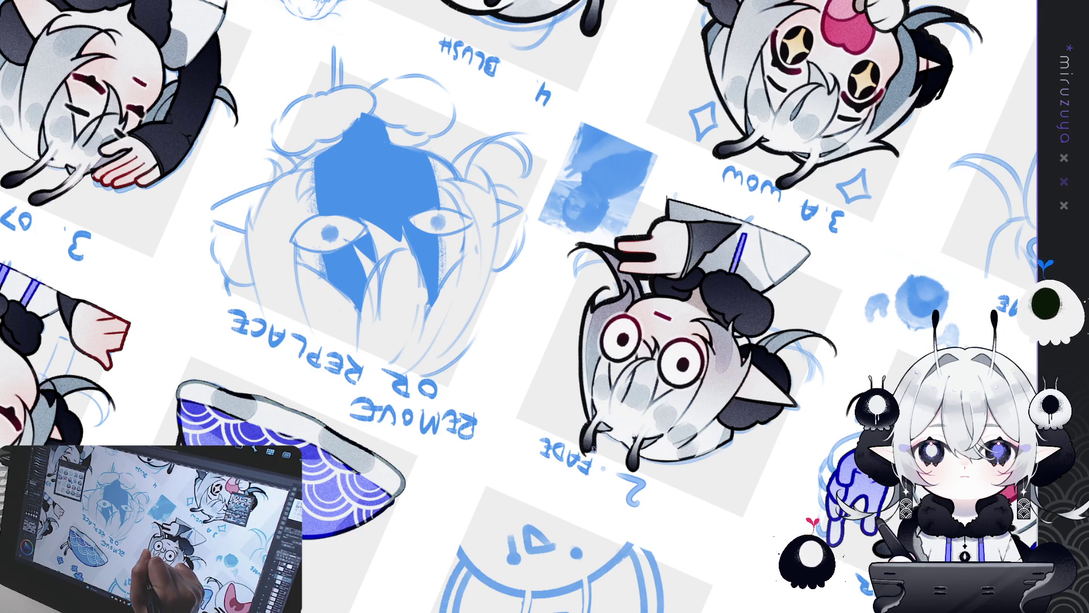
{"action": "mouse_move", "coordinate": [595, 433]}
{"action": "left_mouse_down"}
{"action": "mouse_move", "coordinate": [510, 340]}
{"action": "mouse_move", "coordinate": [397, 284]}
{"action": "left_mouse_up"}
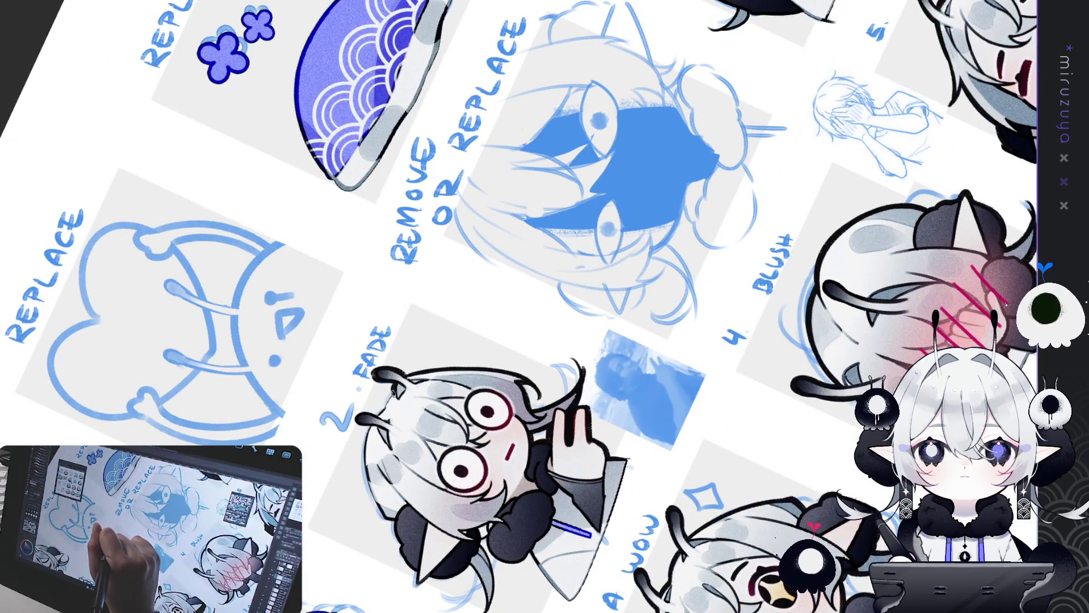
{"action": "left_click_drag", "start_coordinate": [395, 388], "coordinate": [368, 209]}
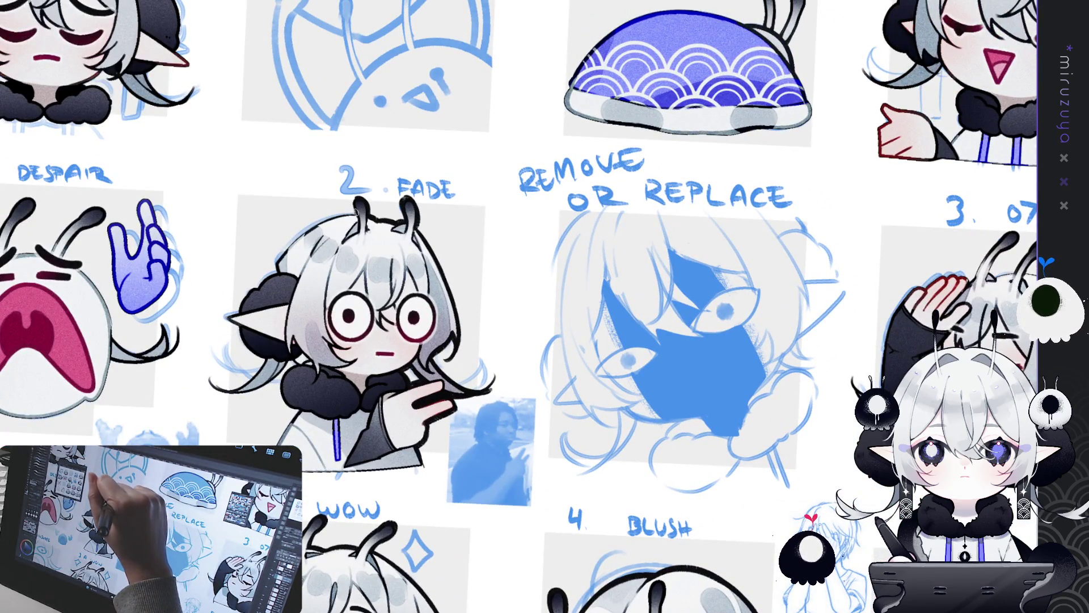
{"action": "mouse_move", "coordinate": [289, 365]}
{"action": "left_mouse_down"}
{"action": "mouse_move", "coordinate": [468, 304]}
{"action": "mouse_move", "coordinate": [451, 295]}
{"action": "mouse_move", "coordinate": [459, 337]}
{"action": "mouse_move", "coordinate": [511, 318]}
{"action": "left_mouse_up"}
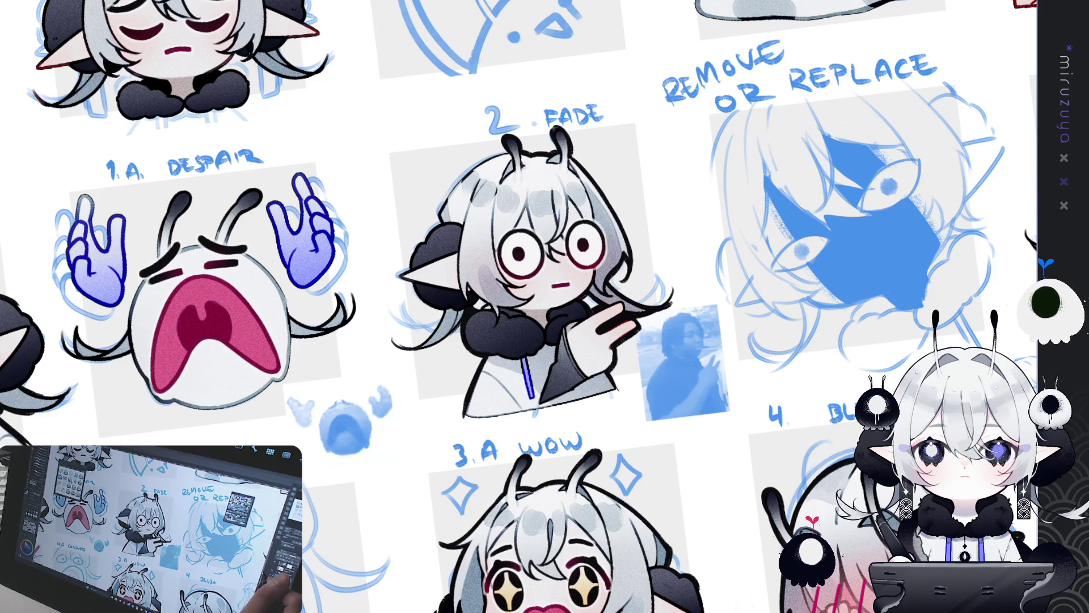
{"action": "key", "text": "minus"}
{"action": "key", "text": "minus"}
{"action": "key", "text": "minus"}
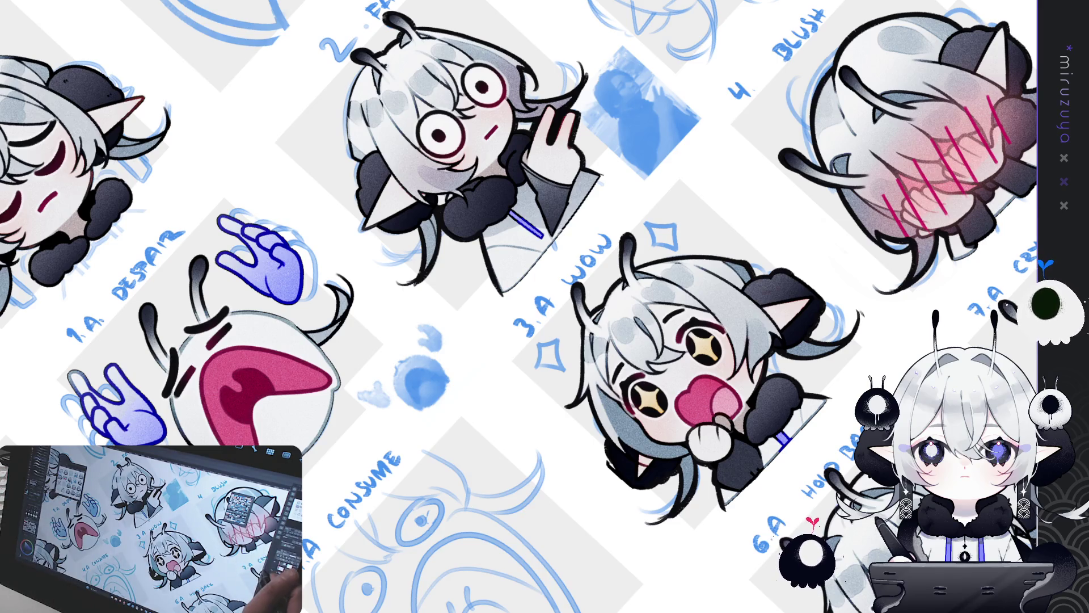
{"action": "left_click_drag", "start_coordinate": [981, 241], "coordinate": [604, 170]}
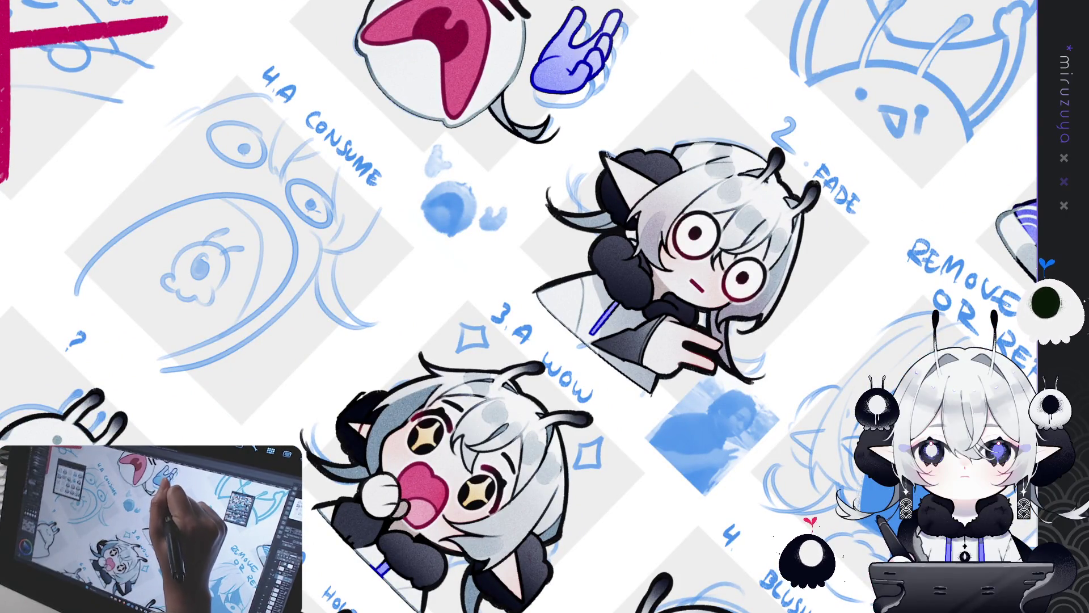
{"action": "mouse_move", "coordinate": [628, 152]}
{"action": "left_mouse_down"}
{"action": "mouse_move", "coordinate": [509, 135]}
{"action": "mouse_move", "coordinate": [391, 152]}
{"action": "left_mouse_up"}
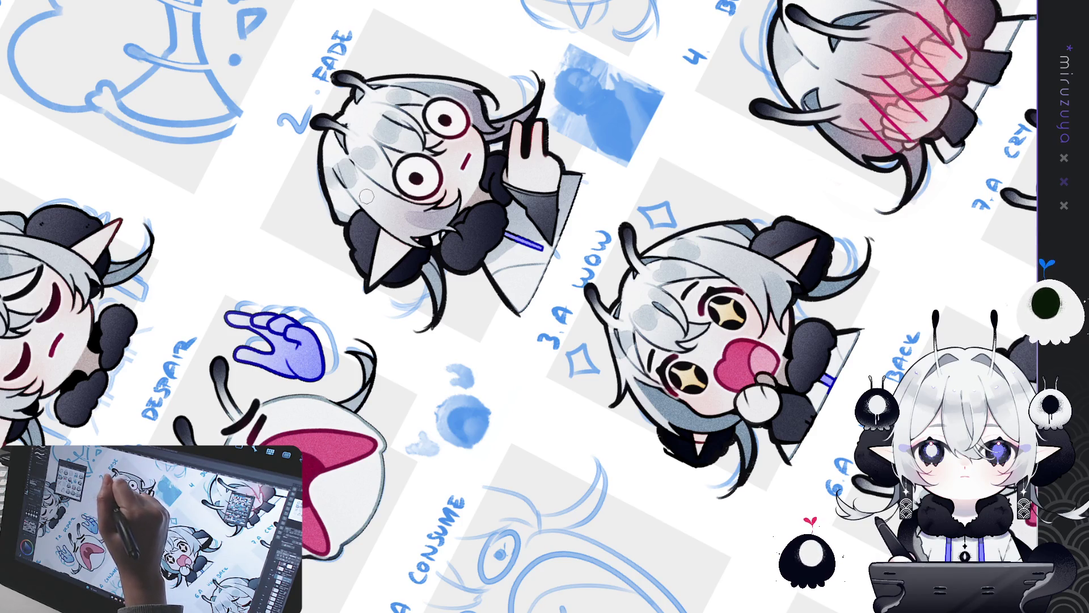
{"action": "left_click_drag", "start_coordinate": [375, 97], "coordinate": [760, 256]}
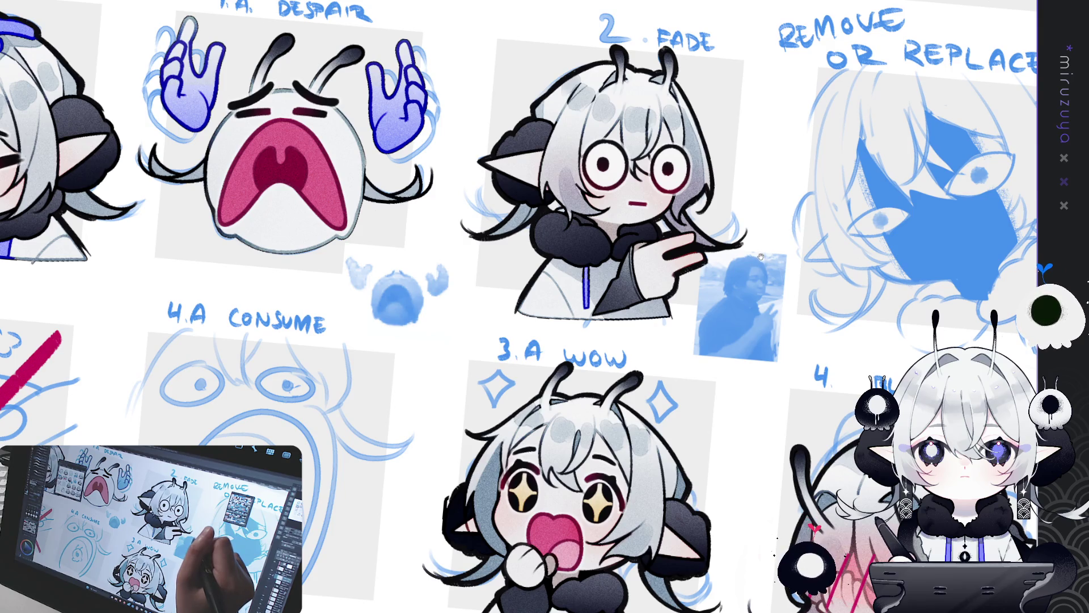
{"action": "mouse_move", "coordinate": [761, 257]}
{"action": "left_mouse_down"}
{"action": "mouse_move", "coordinate": [1084, 261]}
{"action": "mouse_move", "coordinate": [459, 256]}
{"action": "left_mouse_up"}
{"action": "mouse_move", "coordinate": [817, 235]}
{"action": "left_mouse_down"}
{"action": "mouse_move", "coordinate": [622, 224]}
{"action": "mouse_move", "coordinate": [232, 263]}
{"action": "mouse_move", "coordinate": [465, 212]}
{"action": "left_mouse_up"}
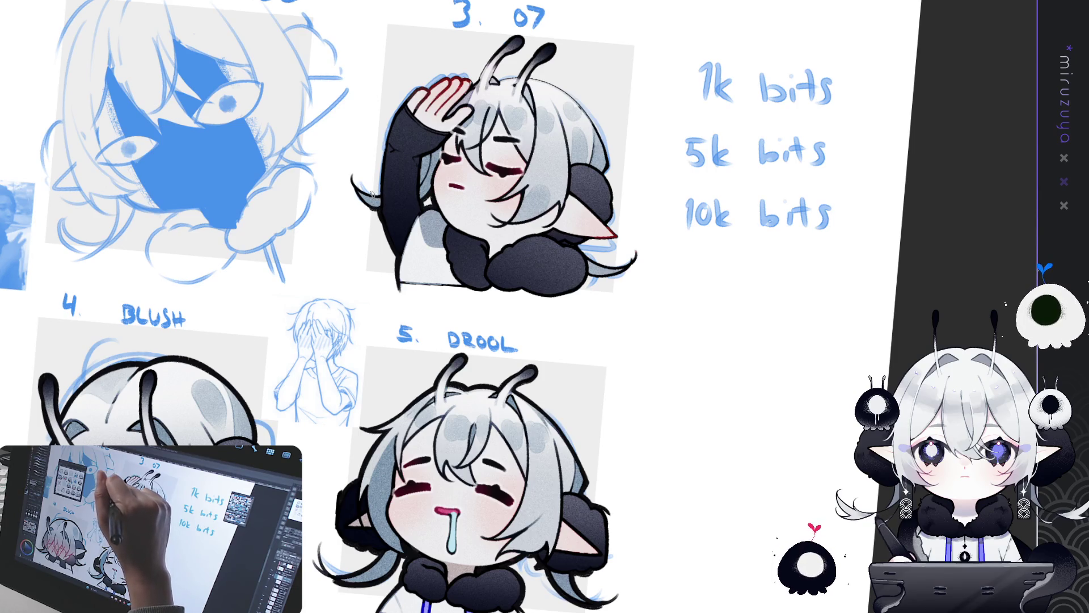
{"action": "left_click_drag", "start_coordinate": [379, 191], "coordinate": [344, 145]}
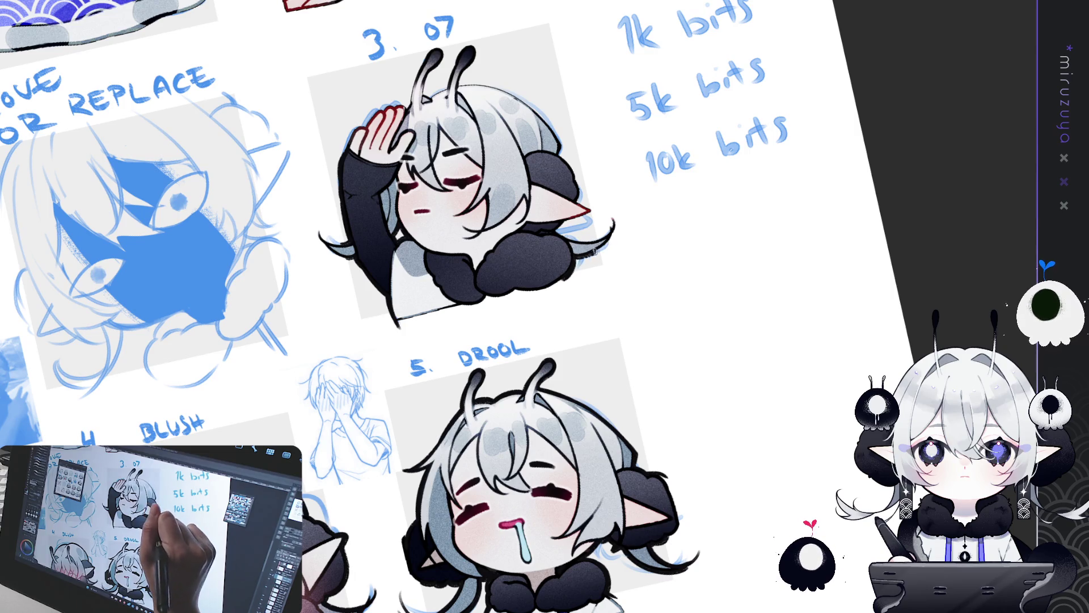
{"action": "mouse_move", "coordinate": [697, 186]}
{"action": "left_mouse_down"}
{"action": "mouse_move", "coordinate": [706, 203]}
{"action": "mouse_move", "coordinate": [675, 454]}
{"action": "mouse_move", "coordinate": [561, 522]}
{"action": "left_mouse_up"}
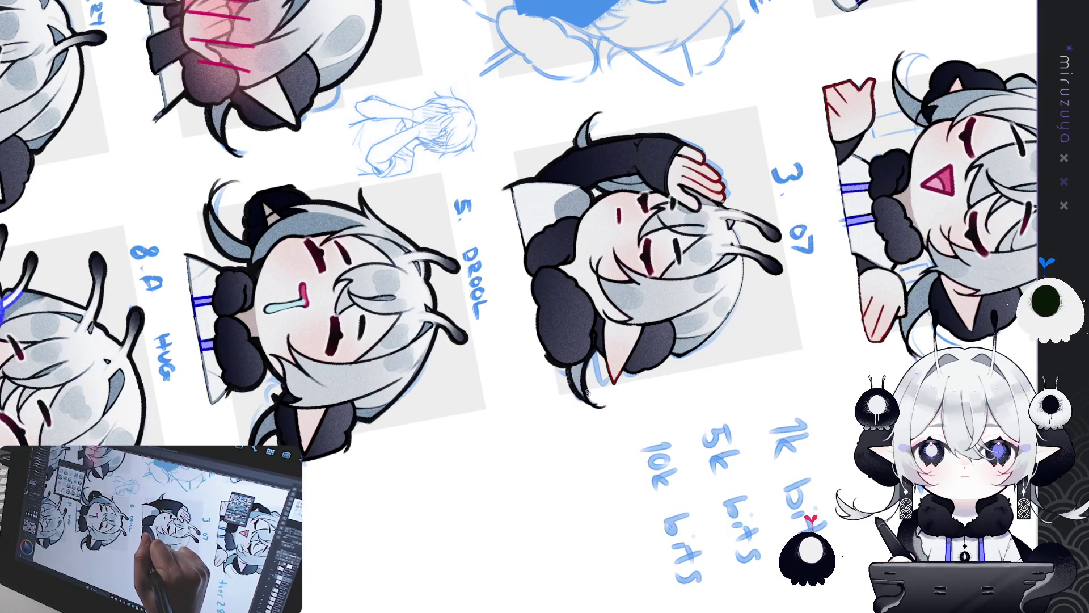
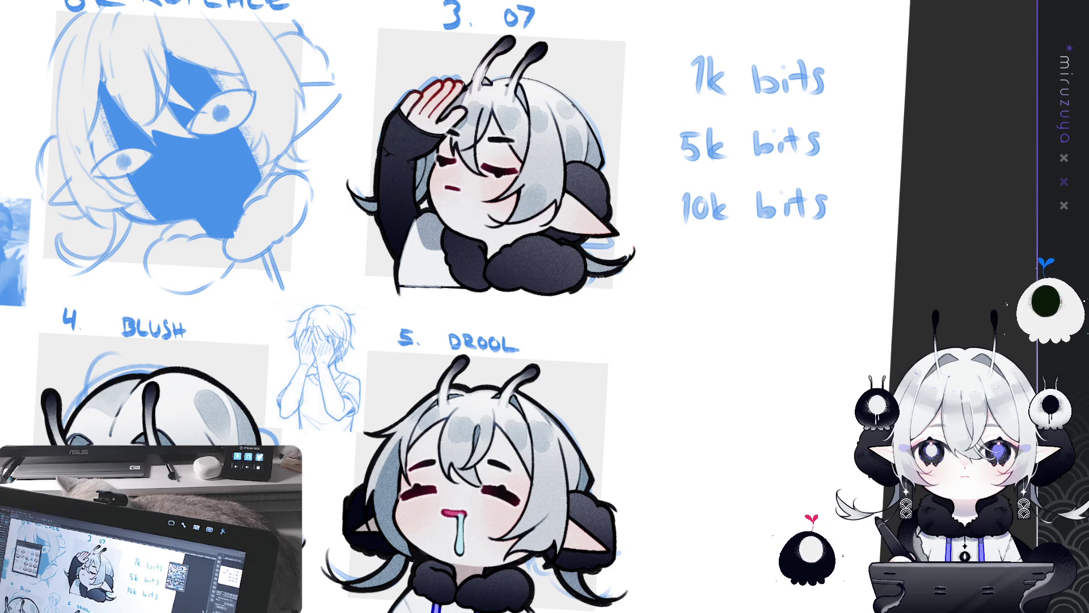
Pan, rotate and zoom the canvas onto the 1.A Despair and 4.A Consume sketches.
{"action": "mouse_move", "coordinate": [603, 173]}
{"action": "left_mouse_down"}
{"action": "mouse_move", "coordinate": [455, 252]}
{"action": "mouse_move", "coordinate": [414, 130]}
{"action": "mouse_move", "coordinate": [417, 280]}
{"action": "left_mouse_up"}
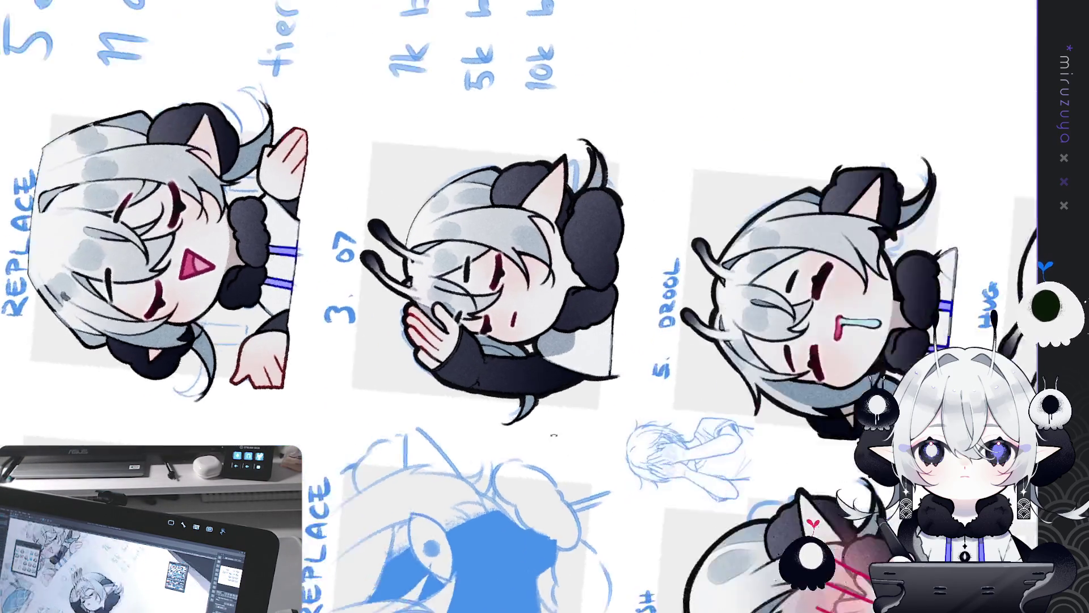
{"action": "left_click_drag", "start_coordinate": [489, 177], "coordinate": [398, 295]}
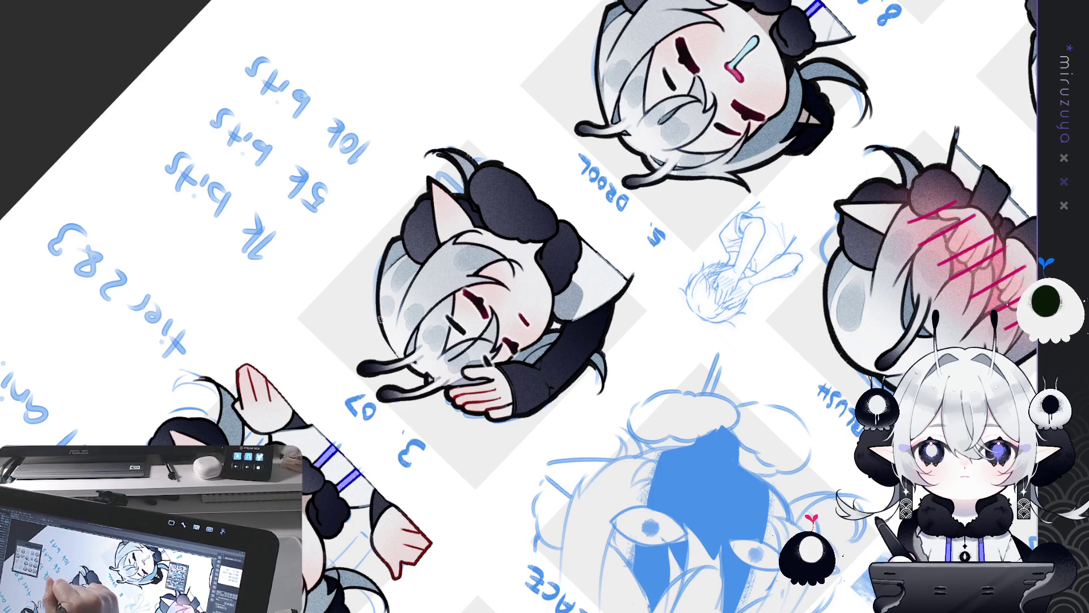
{"action": "left_click_drag", "start_coordinate": [401, 356], "coordinate": [398, 267]}
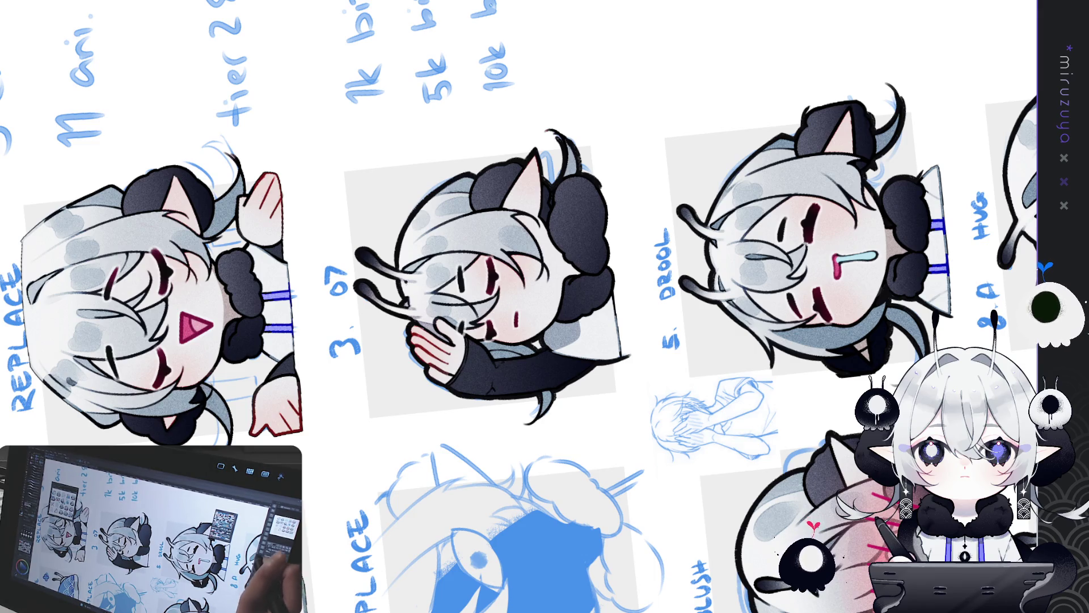
{"action": "left_click_drag", "start_coordinate": [511, 306], "coordinate": [556, 261]}
{"action": "mouse_move", "coordinate": [560, 518]}
{"action": "left_mouse_down"}
{"action": "mouse_move", "coordinate": [472, 273]}
{"action": "mouse_move", "coordinate": [511, 307]}
{"action": "left_mouse_up"}
{"action": "scroll", "coordinate": [786, 402], "scroll_direction": "up", "scroll_amount": 3}
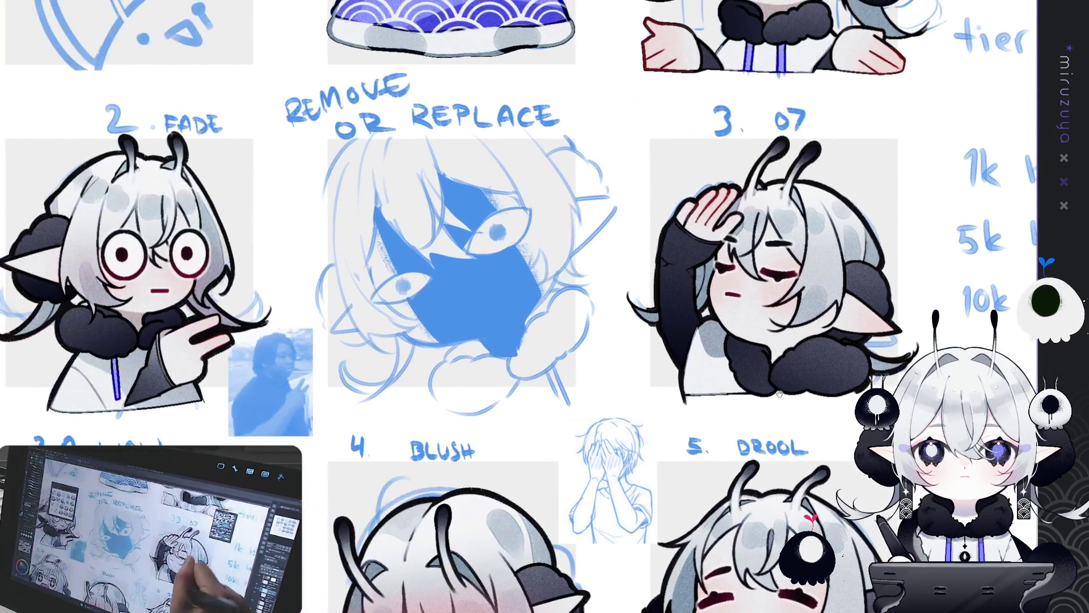
{"action": "left_click_drag", "start_coordinate": [785, 403], "coordinate": [533, 379]}
{"action": "scroll", "coordinate": [533, 379], "scroll_direction": "up", "scroll_amount": 2}
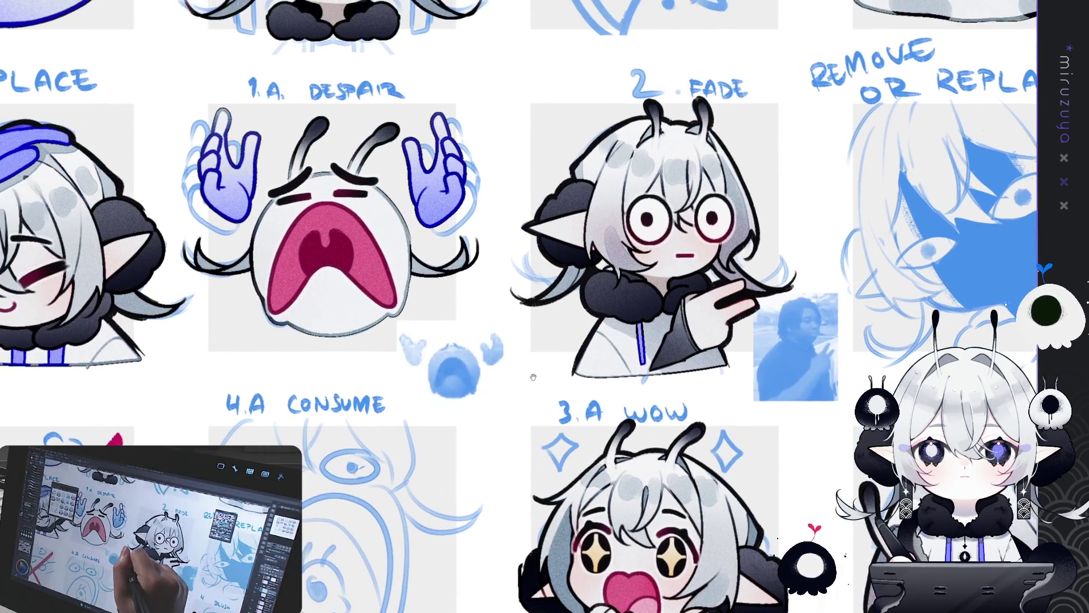
{"action": "left_click_drag", "start_coordinate": [283, 227], "coordinate": [357, 277]}
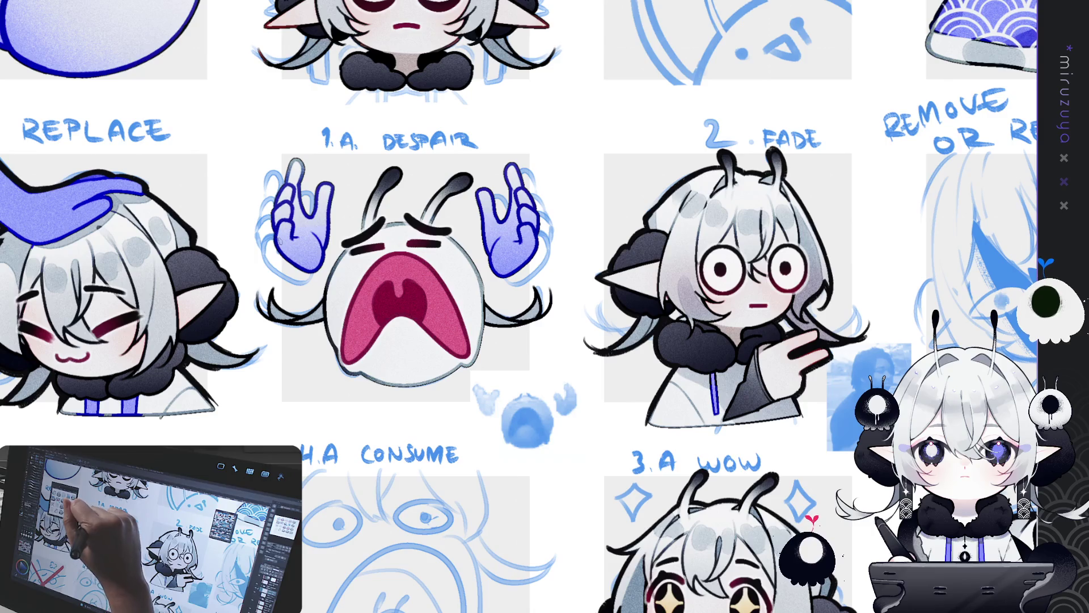
{"action": "left_click_drag", "start_coordinate": [681, 227], "coordinate": [602, 130]}
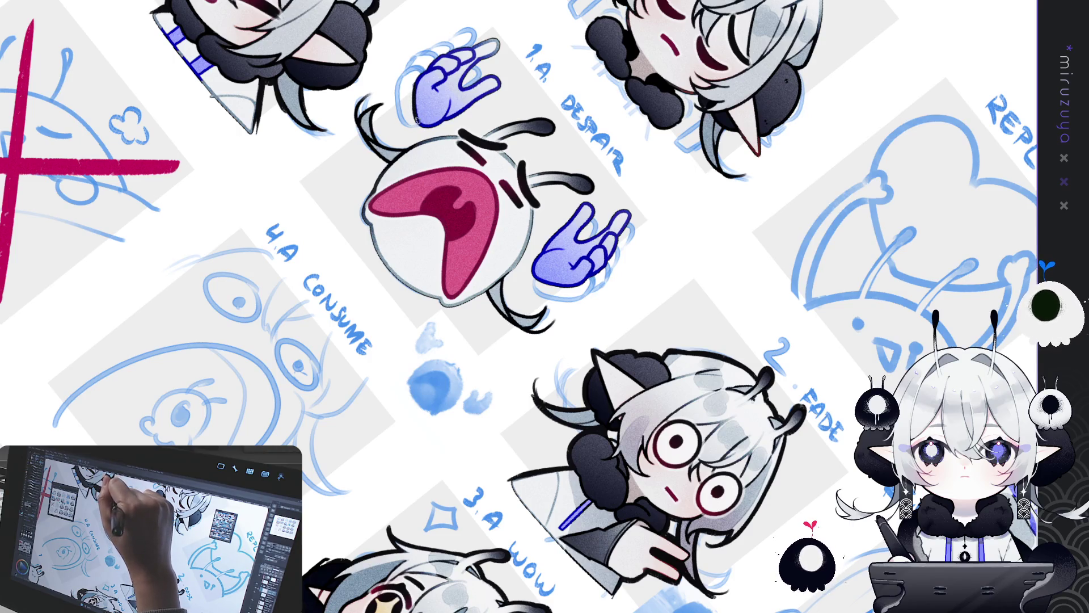
Reset the canvas rotation and re-angle the view over the Pensive, Fade and Despair panels.
{"action": "key", "text": "ctrl+0"}
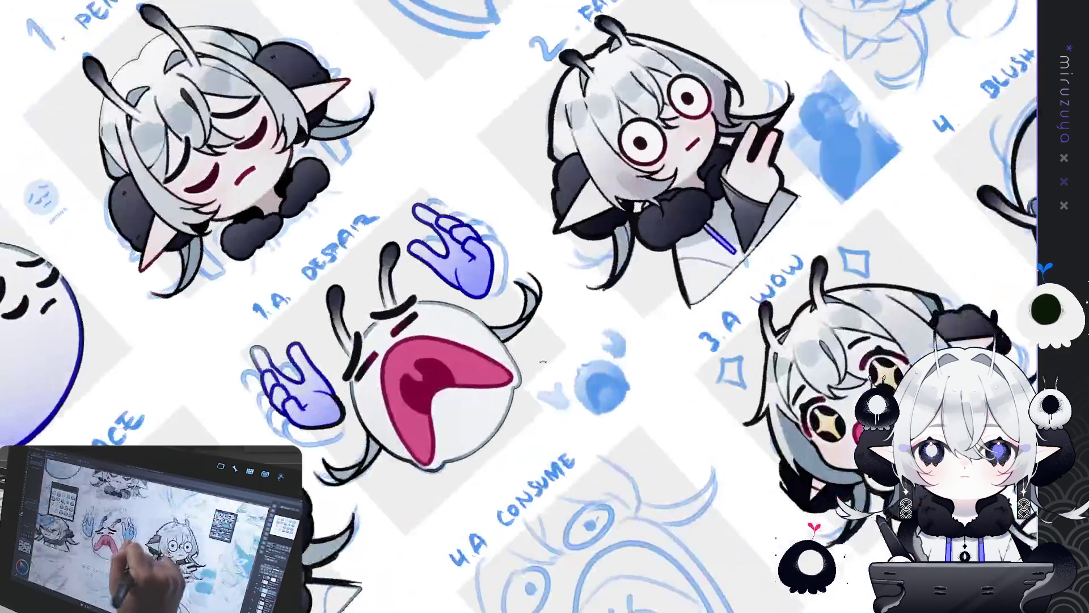
{"action": "scroll", "coordinate": [323, 211], "scroll_direction": "up", "scroll_amount": 3}
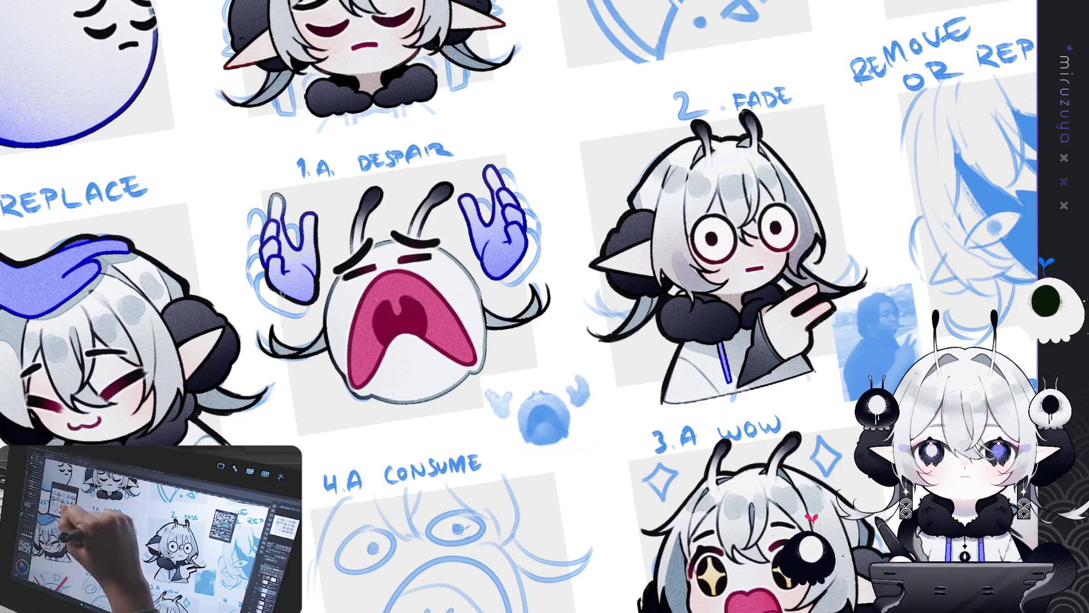
{"action": "left_click_drag", "start_coordinate": [327, 128], "coordinate": [317, 211]}
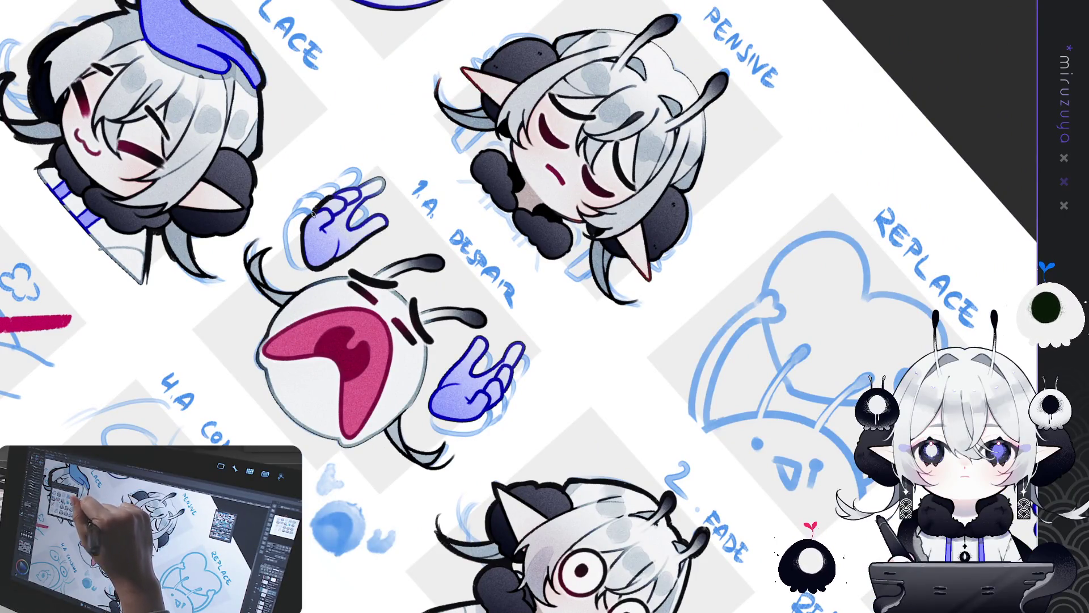
{"action": "mouse_move", "coordinate": [329, 197]}
{"action": "left_mouse_down"}
{"action": "mouse_move", "coordinate": [644, 414]}
{"action": "mouse_move", "coordinate": [587, 295]}
{"action": "left_mouse_up"}
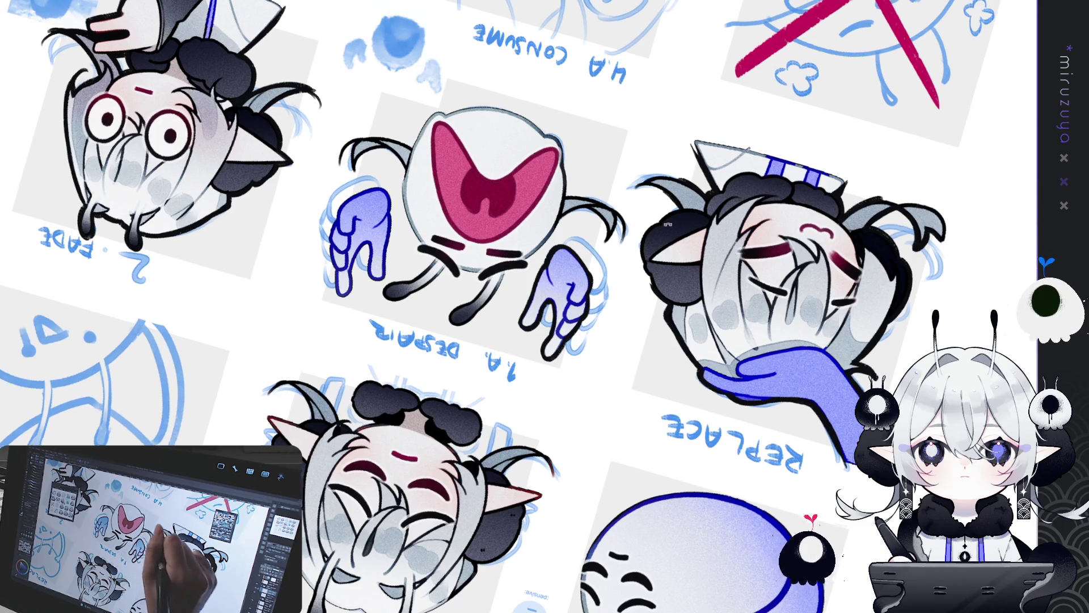
{"action": "key", "text": "minus"}
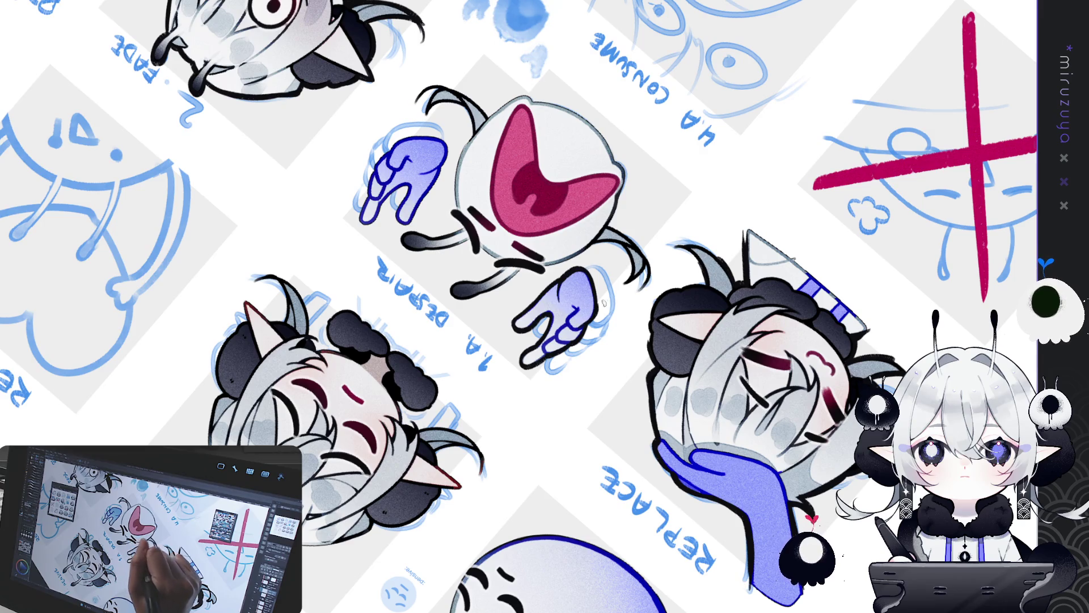
{"action": "key", "text": "minus"}
{"action": "key", "text": "minus"}
{"action": "key", "text": "minus"}
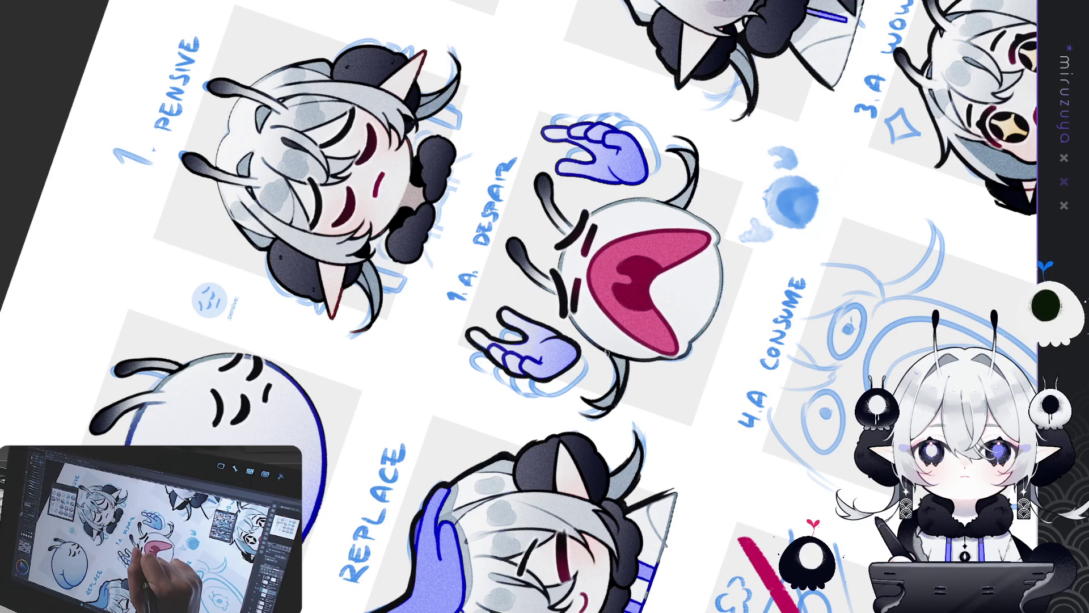
{"action": "key", "text": "minus"}
{"action": "key", "text": "minus"}
{"action": "key", "text": "minus"}
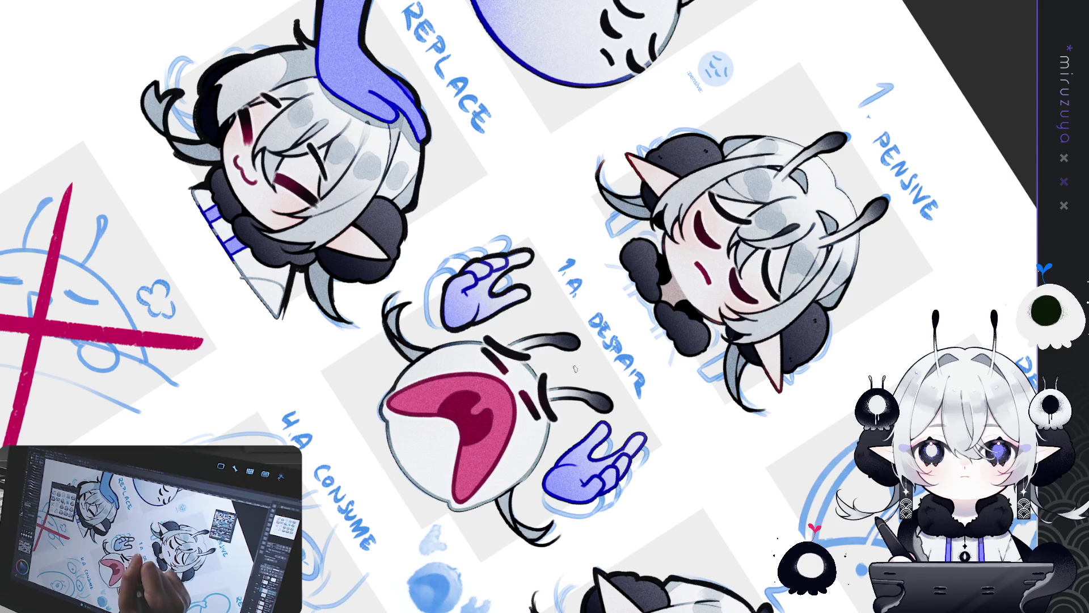
{"action": "key", "text": "ctrl+at"}
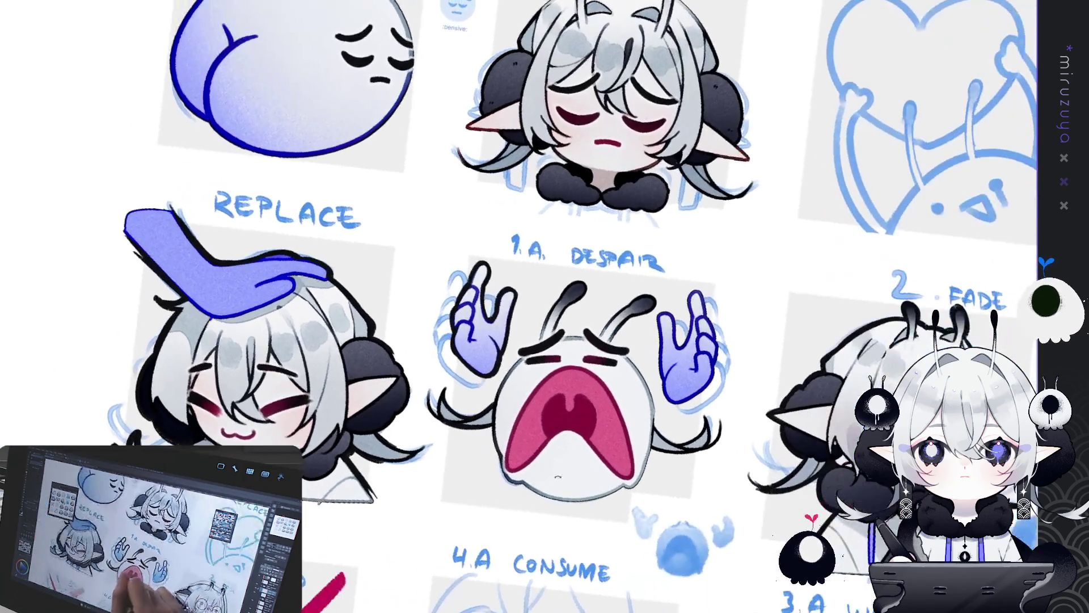
{"action": "left_click_drag", "start_coordinate": [517, 523], "coordinate": [544, 349]}
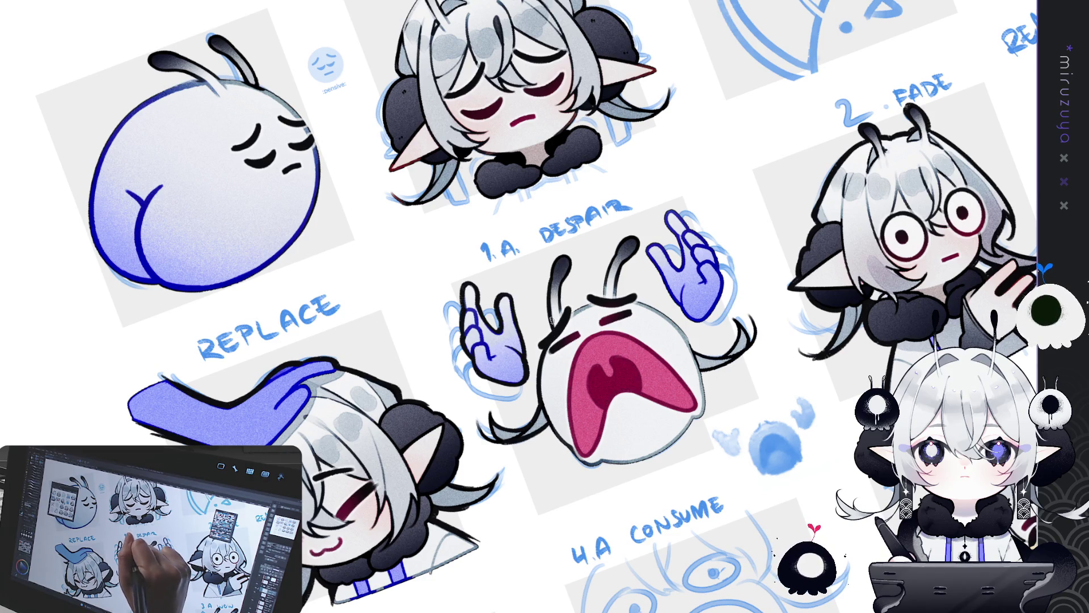
Draw a dark stroke extending the Despair figure's left antenna.
{"action": "left_click_drag", "start_coordinate": [562, 255], "coordinate": [563, 292]}
{"action": "scroll", "coordinate": [561, 282], "scroll_direction": "right", "scroll_amount": 5}
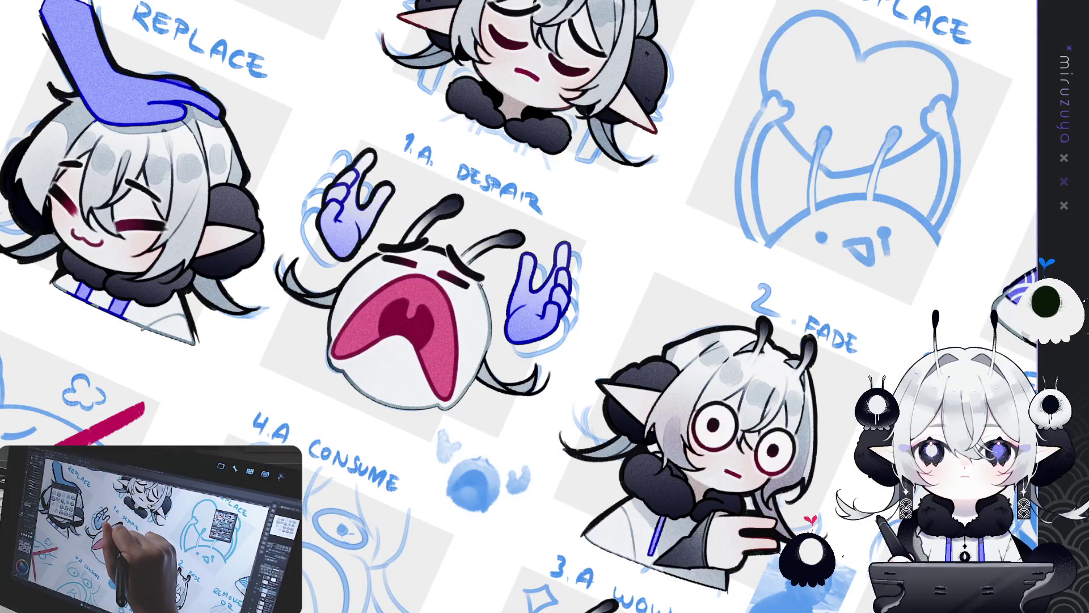
{"action": "left_click_drag", "start_coordinate": [482, 284], "coordinate": [570, 517]}
{"action": "left_click_drag", "start_coordinate": [510, 341], "coordinate": [415, 386]}
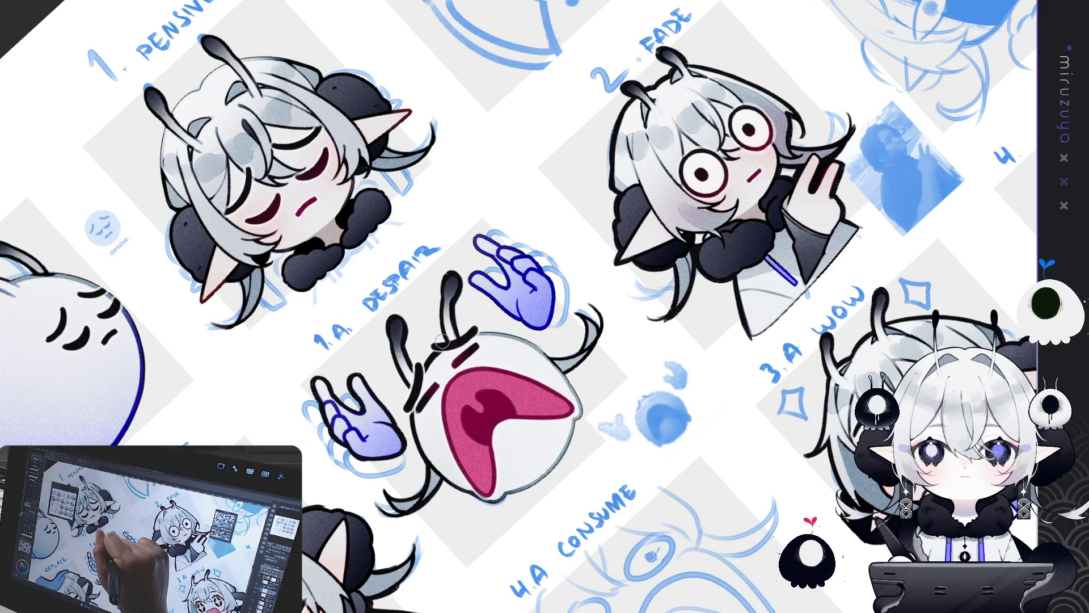
{"action": "mouse_move", "coordinate": [461, 339]}
{"action": "left_mouse_down"}
{"action": "mouse_move", "coordinate": [499, 363]}
{"action": "mouse_move", "coordinate": [533, 419]}
{"action": "left_mouse_up"}
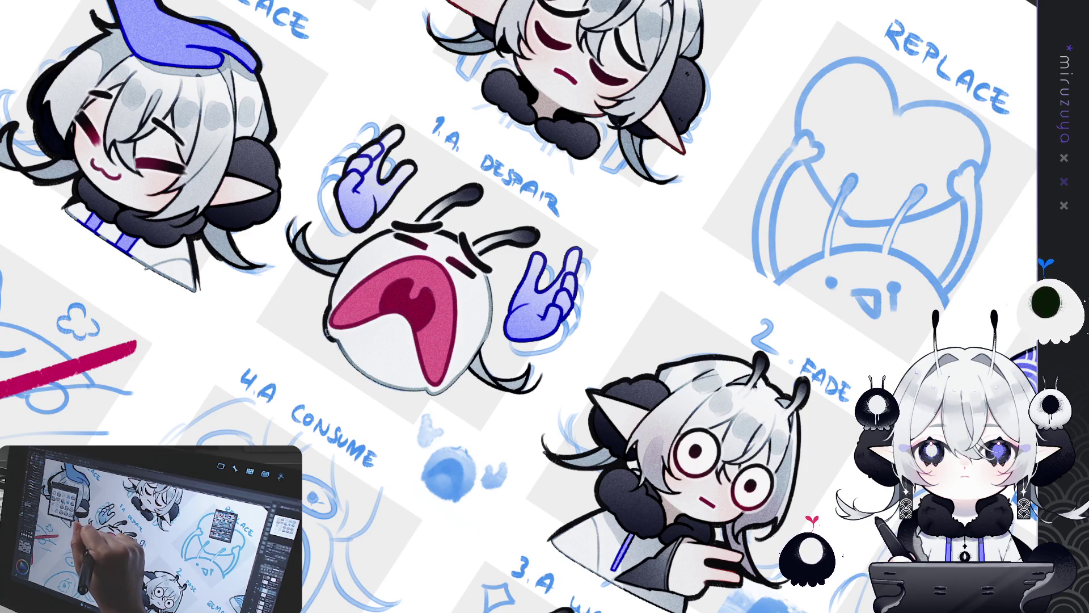
{"action": "mouse_move", "coordinate": [681, 227]}
{"action": "left_mouse_down"}
{"action": "mouse_move", "coordinate": [738, 341]}
{"action": "mouse_move", "coordinate": [681, 453]}
{"action": "mouse_move", "coordinate": [624, 482]}
{"action": "left_mouse_up"}
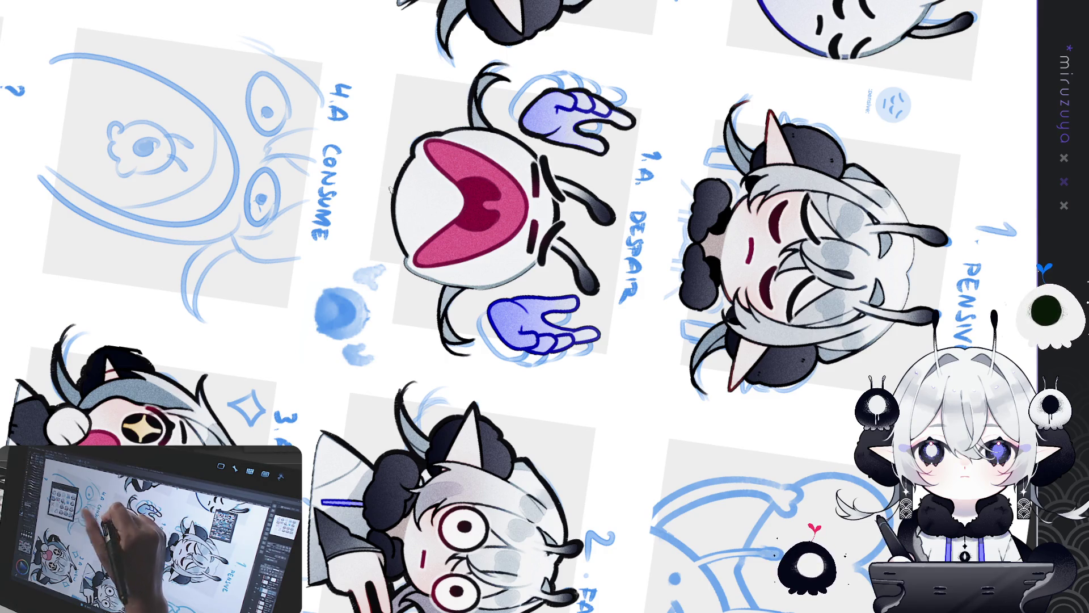
{"action": "left_click_drag", "start_coordinate": [443, 145], "coordinate": [455, 204]}
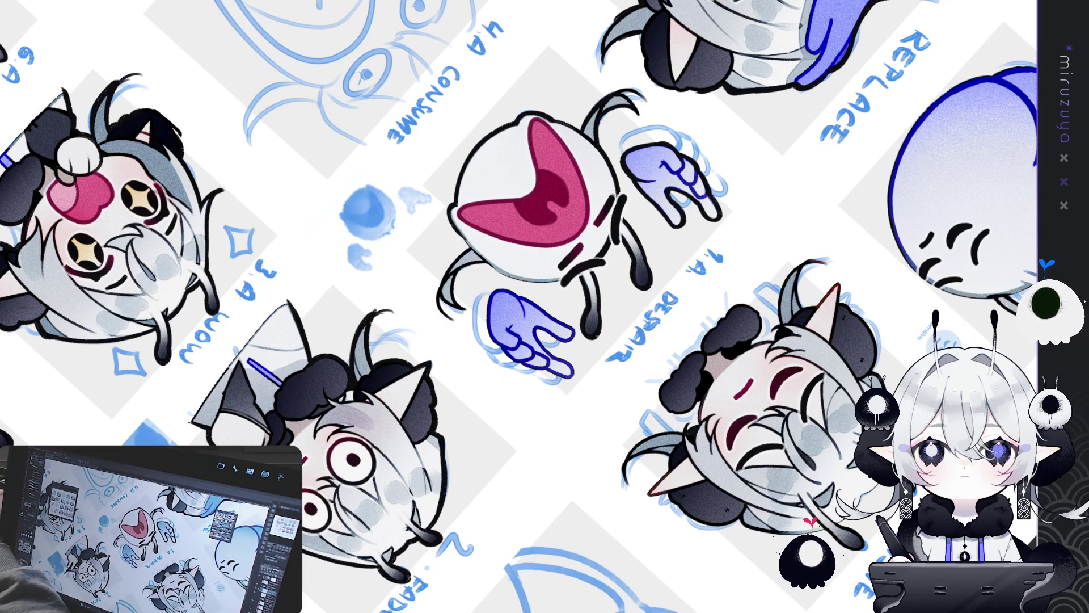
{"action": "left_click_drag", "start_coordinate": [545, 307], "coordinate": [563, 276]}
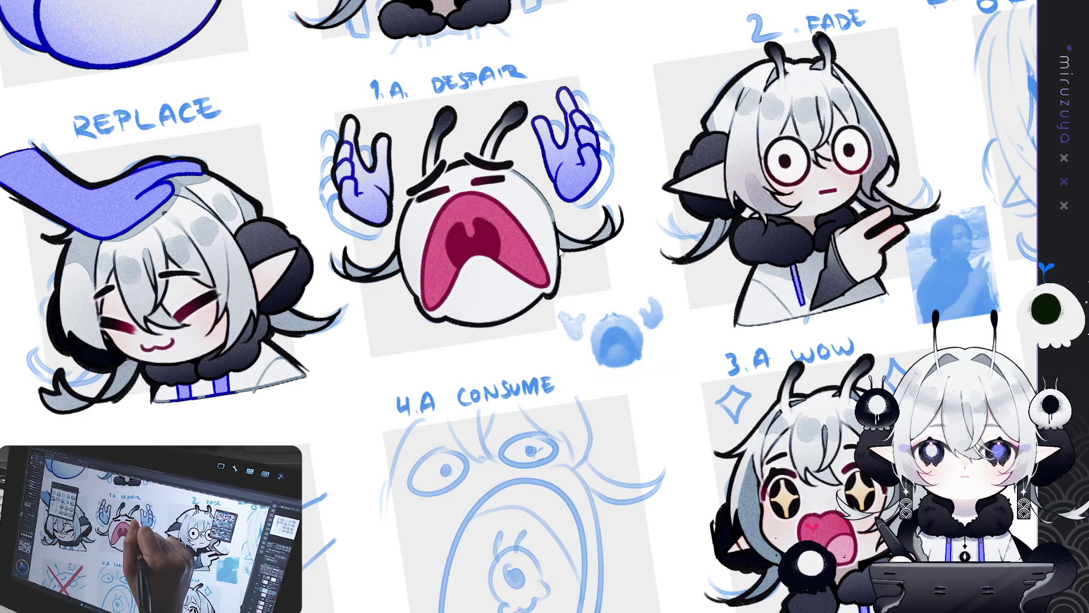
{"action": "mouse_move", "coordinate": [561, 255]}
{"action": "left_mouse_down"}
{"action": "mouse_move", "coordinate": [758, 214]}
{"action": "mouse_move", "coordinate": [645, 280]}
{"action": "left_mouse_up"}
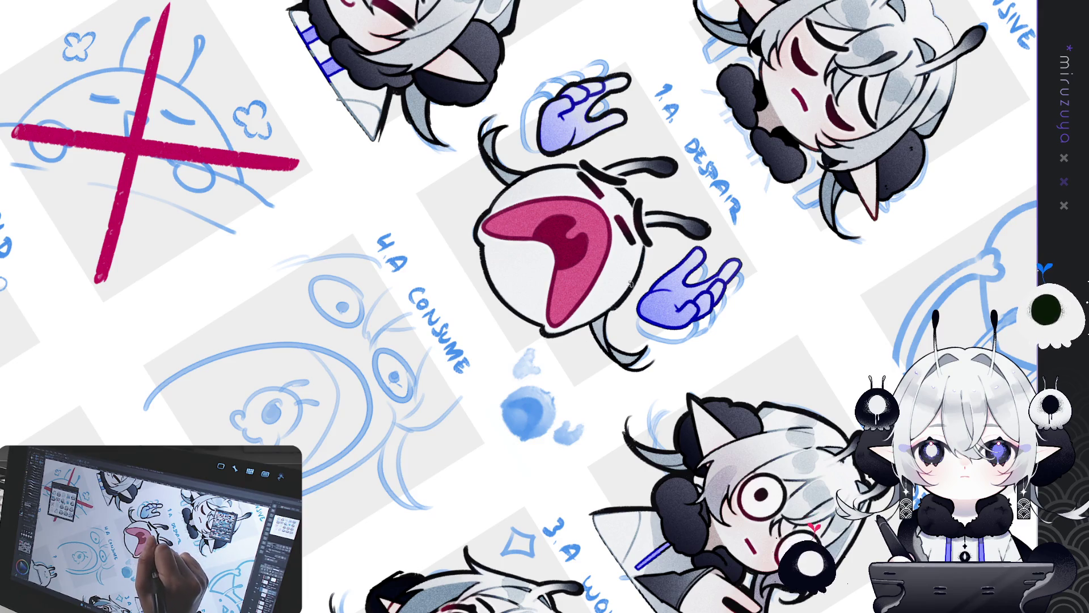
{"action": "left_click_drag", "start_coordinate": [607, 307], "coordinate": [564, 218]}
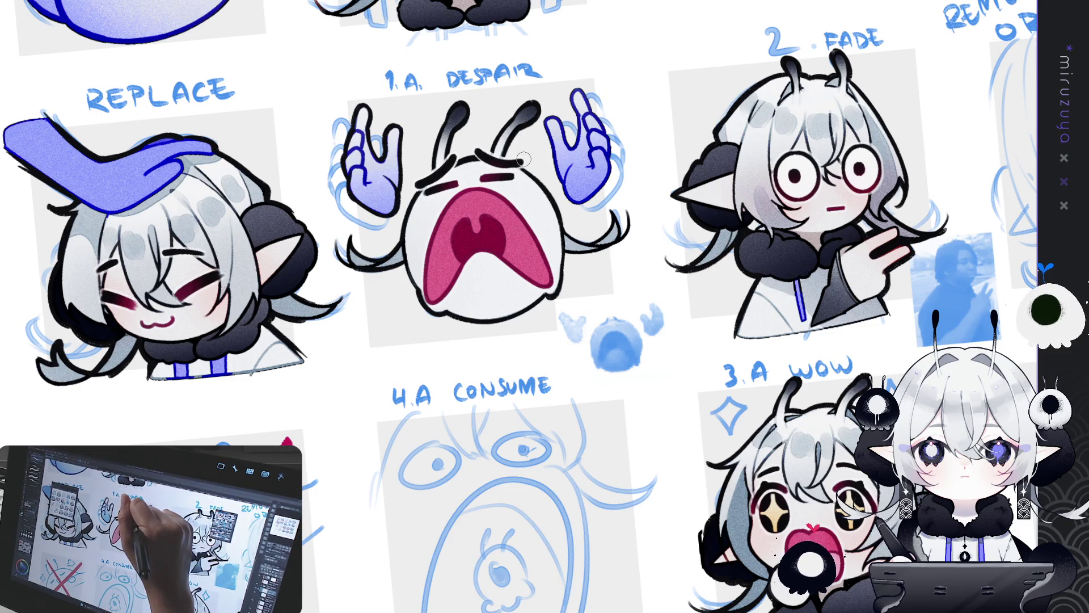
{"action": "mouse_move", "coordinate": [316, 151]}
{"action": "left_mouse_down"}
{"action": "mouse_move", "coordinate": [653, 91]}
{"action": "mouse_move", "coordinate": [674, 104]}
{"action": "left_mouse_up"}
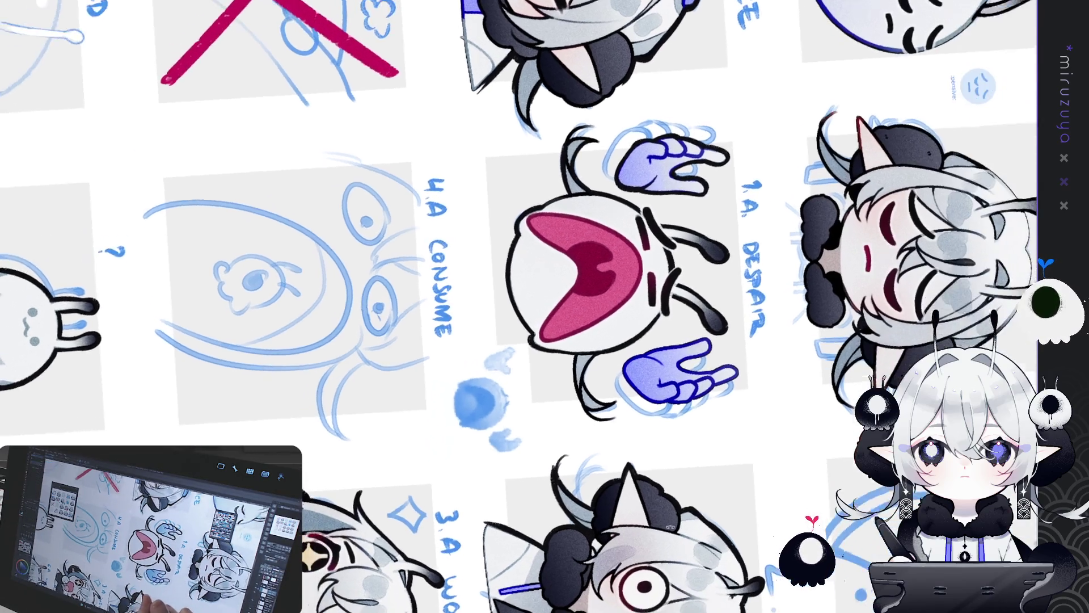
{"action": "left_click_drag", "start_coordinate": [587, 403], "coordinate": [534, 256]}
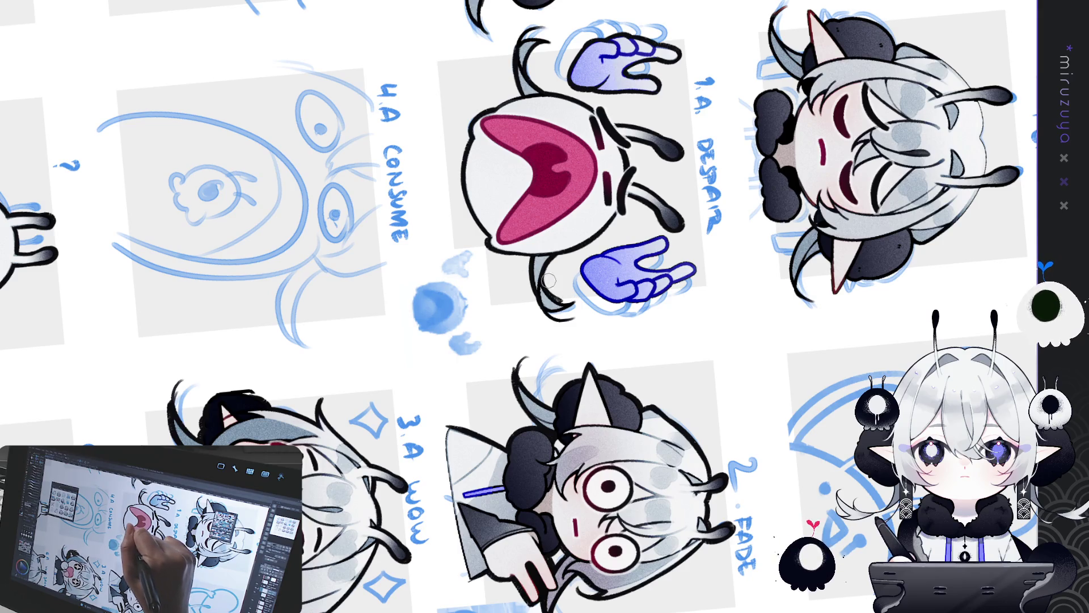
{"action": "key", "text": "r"}
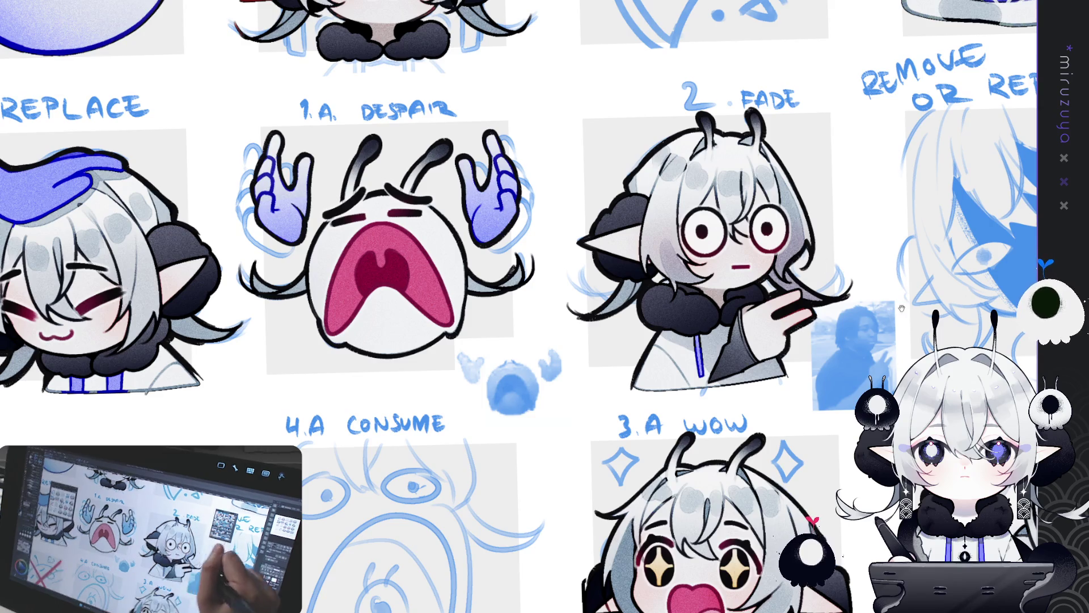
{"action": "mouse_move", "coordinate": [895, 305]}
{"action": "left_mouse_down"}
{"action": "mouse_move", "coordinate": [666, 364]}
{"action": "mouse_move", "coordinate": [270, 419]}
{"action": "left_mouse_up"}
Tilt and re-level the sheet around the REPLACE emotes and emote count notes.
{"action": "left_click_drag", "start_coordinate": [783, 341], "coordinate": [585, 413]}
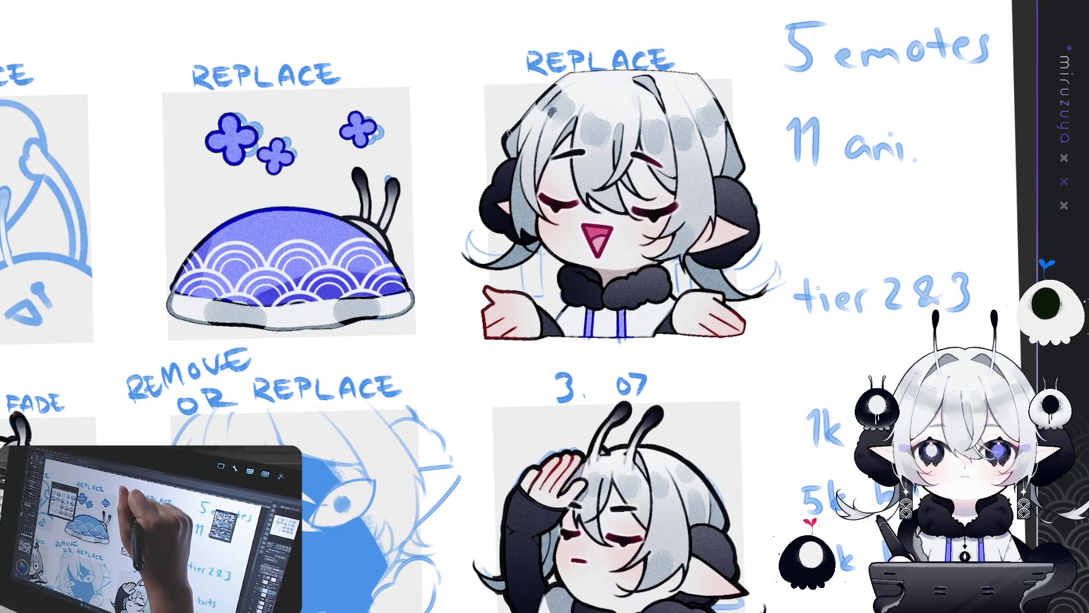
{"action": "left_click_drag", "start_coordinate": [510, 160], "coordinate": [358, 148]}
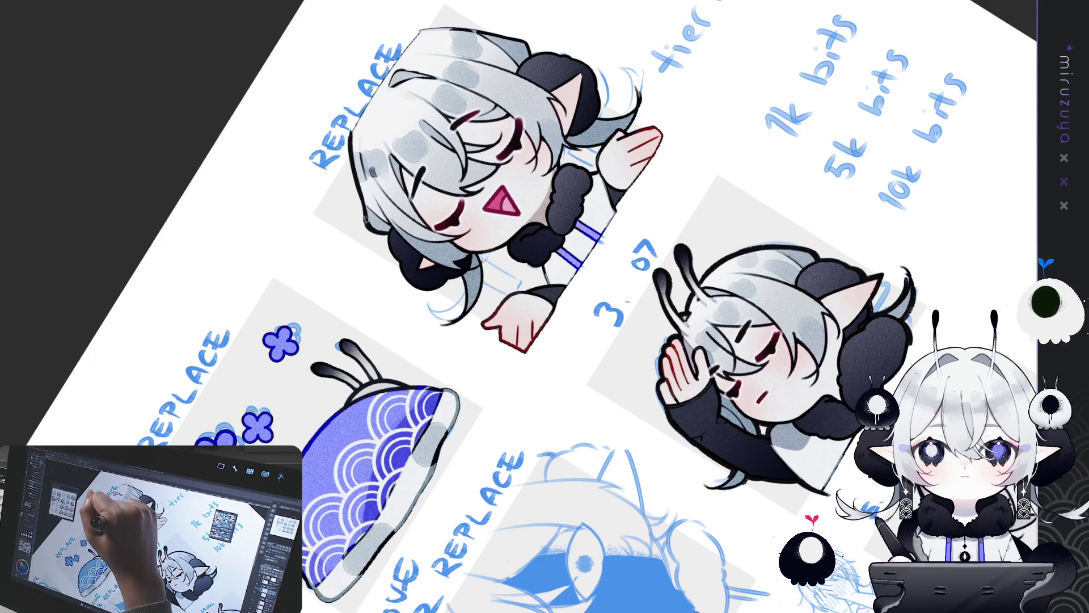
{"action": "key", "text": "ctrl+0"}
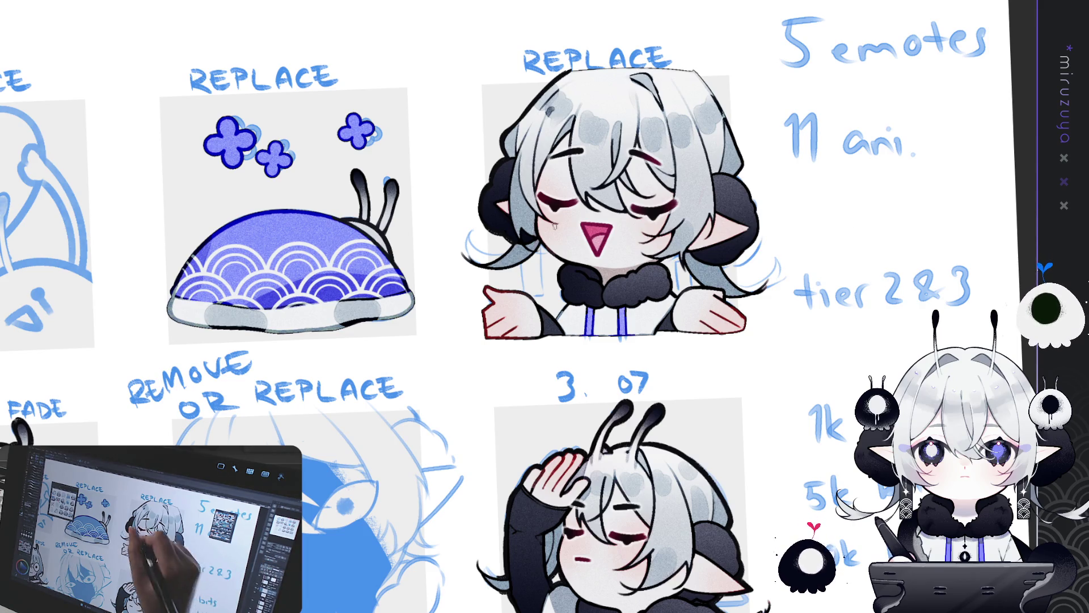
{"action": "left_click_drag", "start_coordinate": [605, 189], "coordinate": [582, 284]}
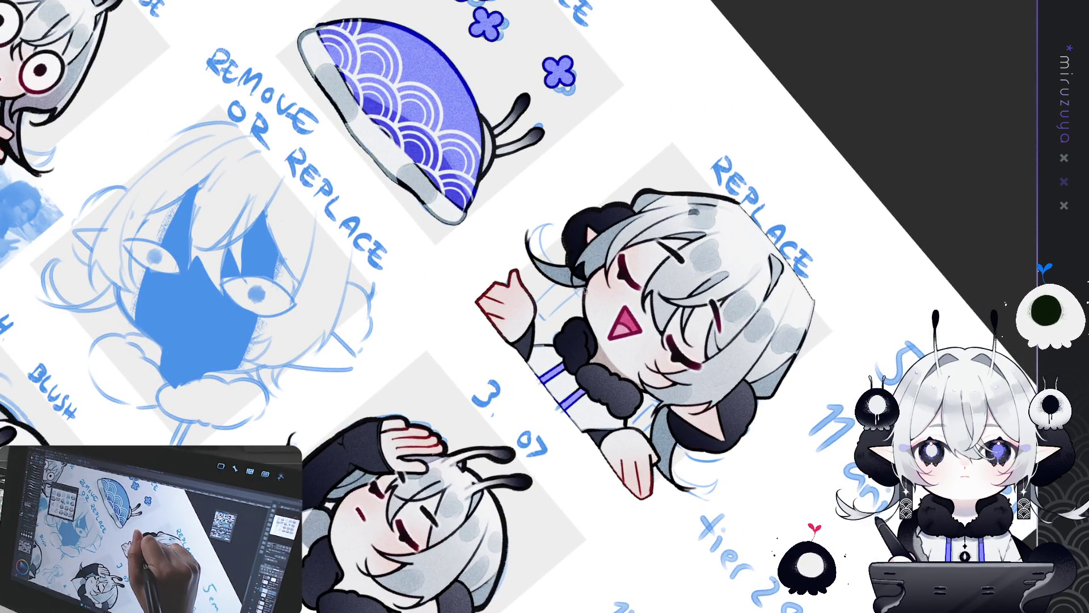
{"action": "left_click_drag", "start_coordinate": [584, 314], "coordinate": [575, 299]}
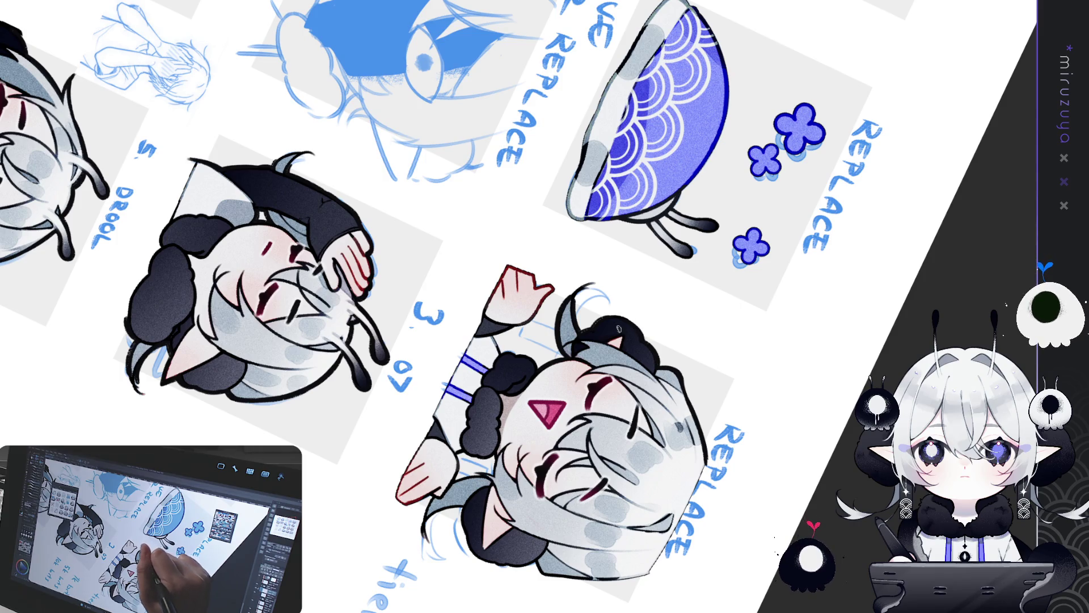
{"action": "mouse_move", "coordinate": [625, 327]}
{"action": "left_mouse_down"}
{"action": "mouse_move", "coordinate": [755, 347]}
{"action": "mouse_move", "coordinate": [563, 292]}
{"action": "left_mouse_up"}
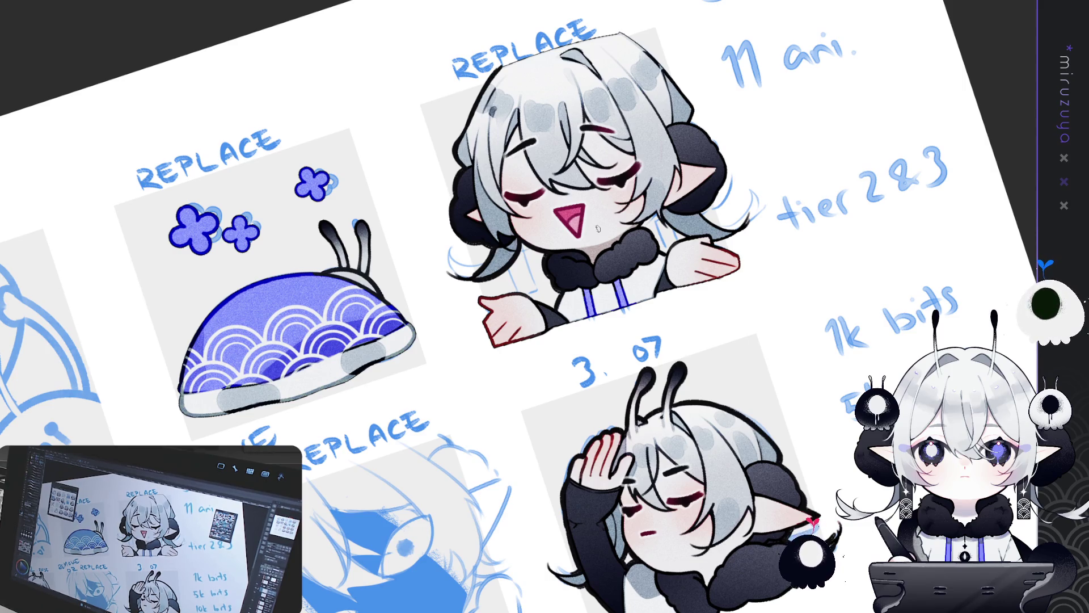
Pan to the 3. 07 emote and tier 2&3 notes, turning the sheet back upright.
{"action": "left_click_drag", "start_coordinate": [734, 463], "coordinate": [577, 143]}
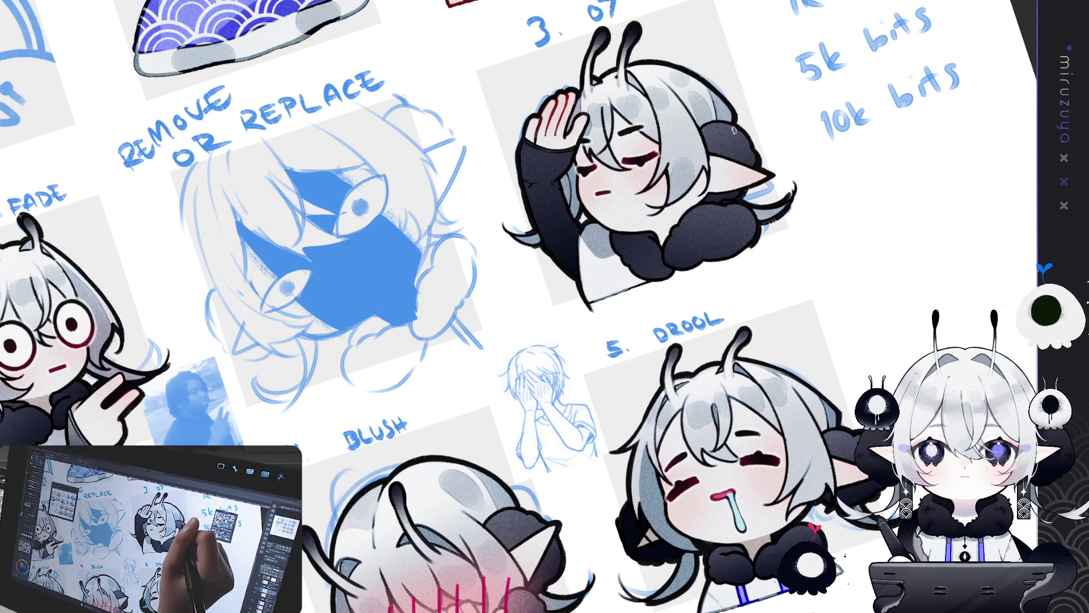
{"action": "left_click_drag", "start_coordinate": [738, 126], "coordinate": [707, 150]}
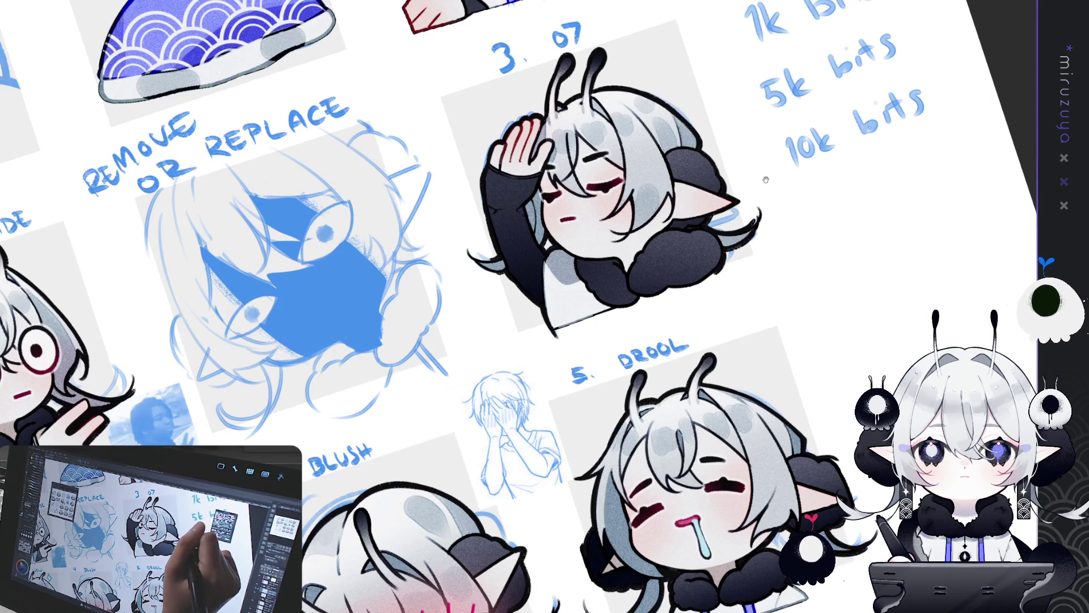
{"action": "left_click_drag", "start_coordinate": [639, 138], "coordinate": [613, 164]}
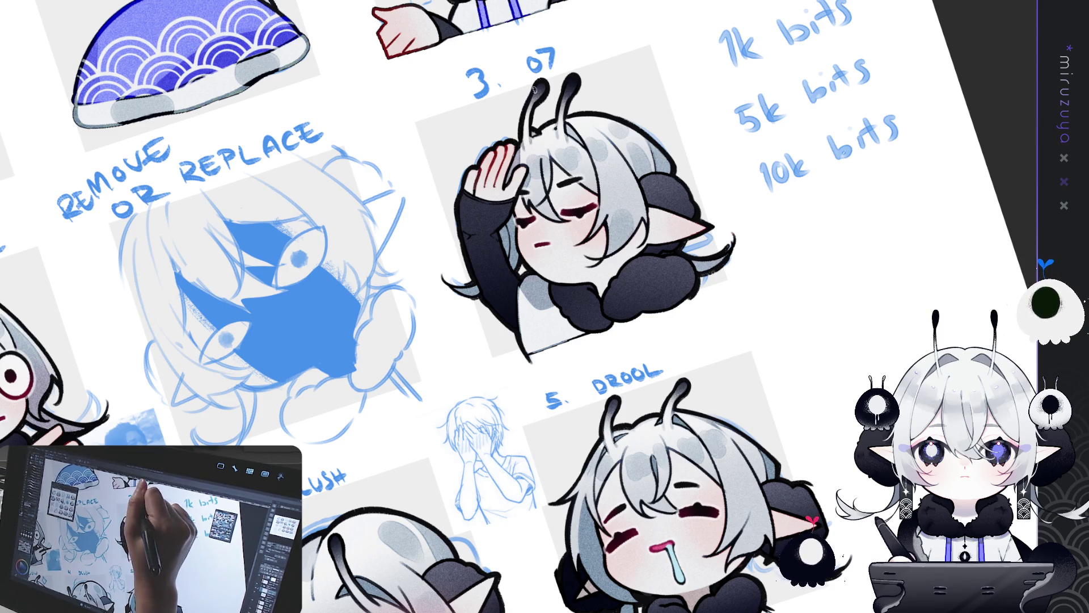
{"action": "left_click_drag", "start_coordinate": [627, 69], "coordinate": [645, 270]}
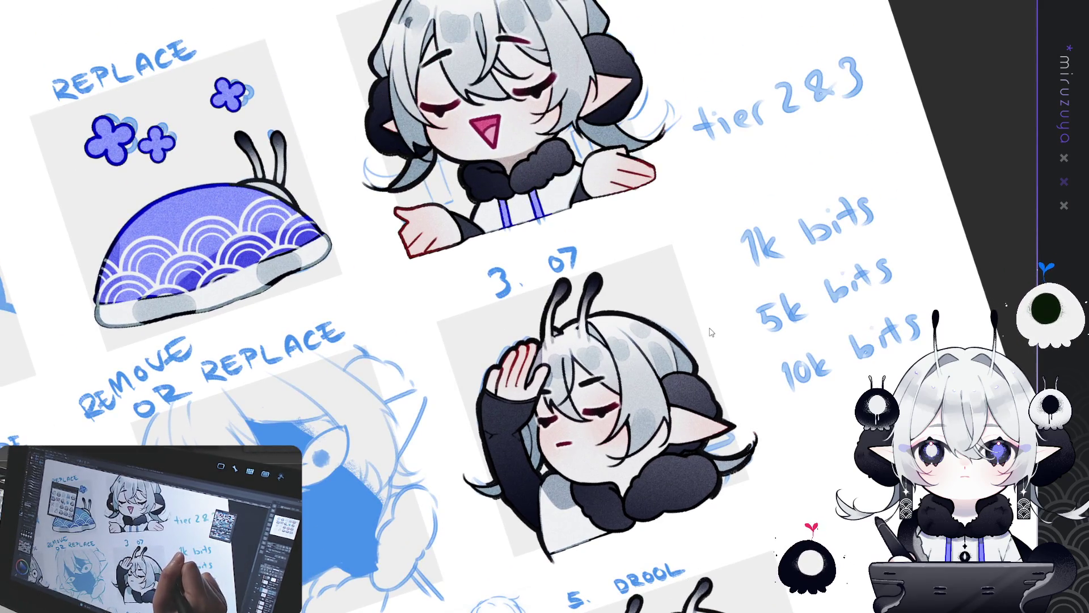
{"action": "left_click_drag", "start_coordinate": [702, 325], "coordinate": [651, 449]}
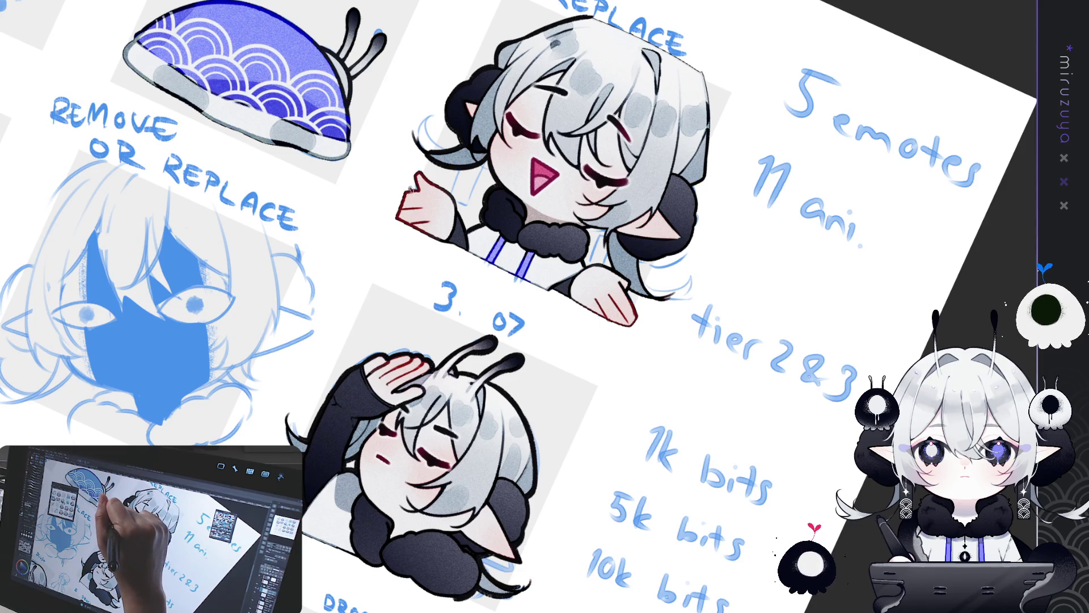
{"action": "left_click_drag", "start_coordinate": [418, 181], "coordinate": [570, 226]}
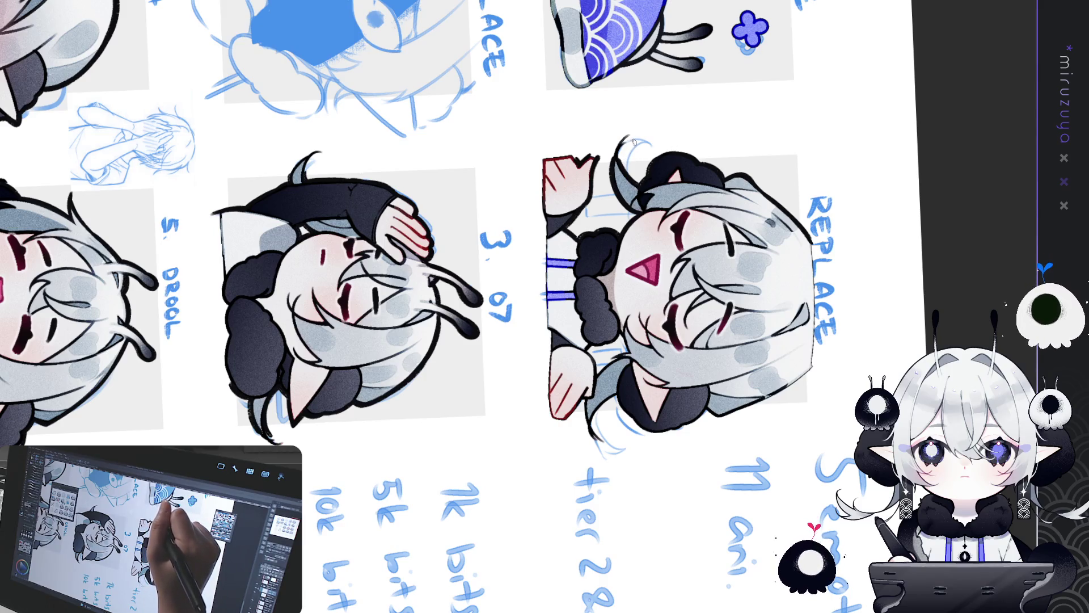
{"action": "left_click_drag", "start_coordinate": [643, 148], "coordinate": [583, 433]}
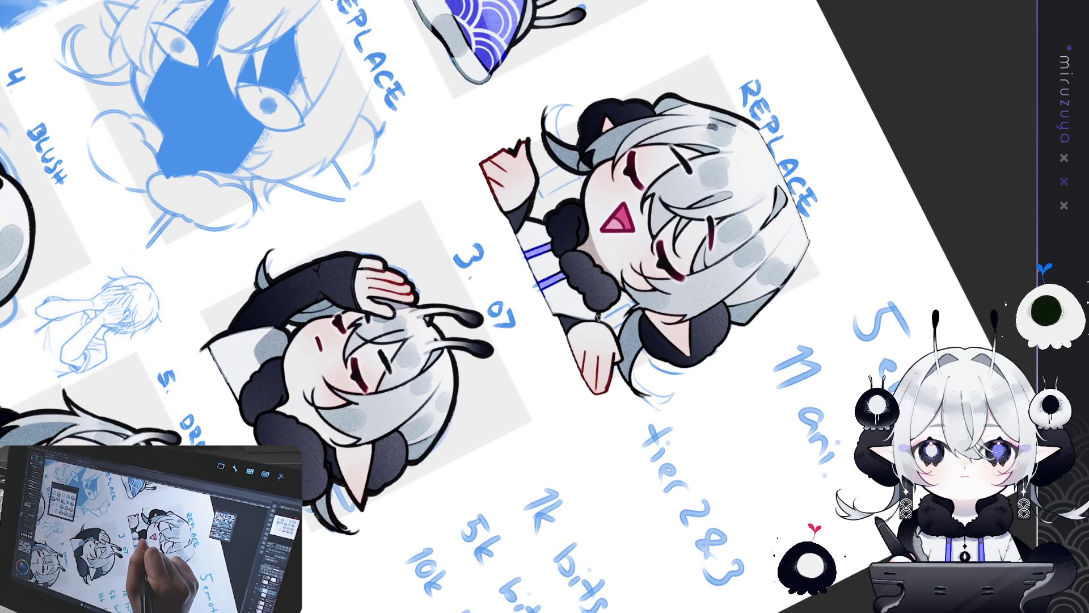
{"action": "left_click_drag", "start_coordinate": [599, 312], "coordinate": [656, 421]}
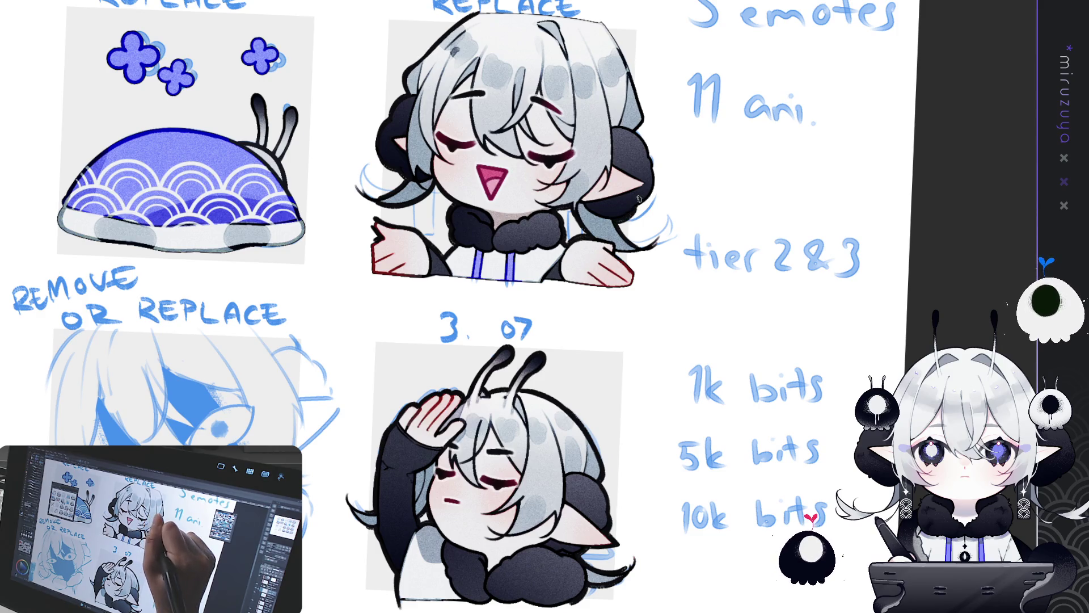
{"action": "mouse_move", "coordinate": [765, 265]}
{"action": "left_mouse_down"}
{"action": "mouse_move", "coordinate": [732, 341]}
{"action": "mouse_move", "coordinate": [681, 397]}
{"action": "left_mouse_up"}
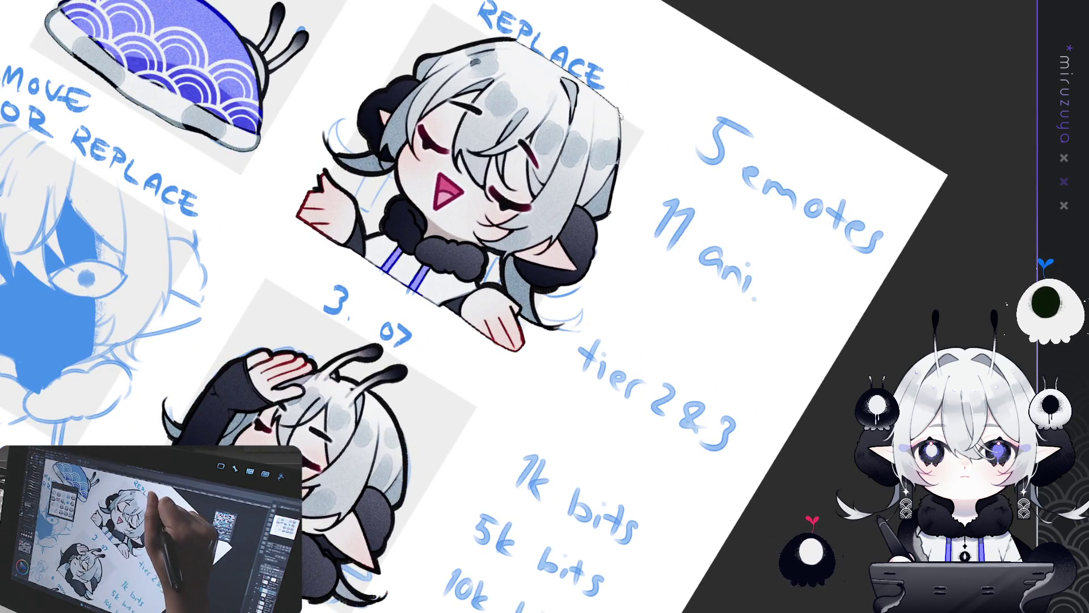
{"action": "left_click_drag", "start_coordinate": [620, 112], "coordinate": [616, 189]}
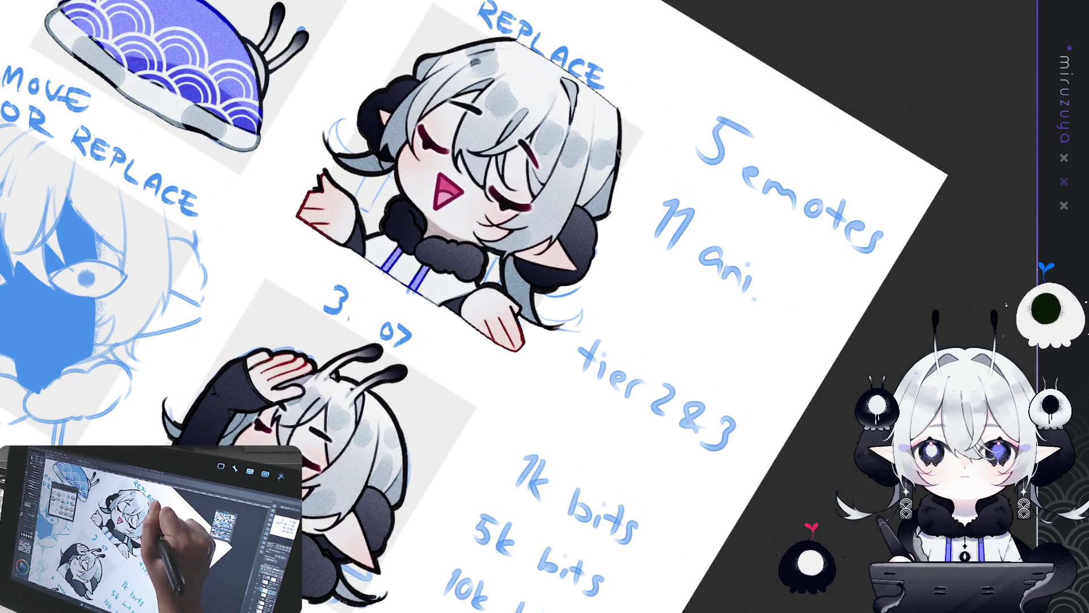
{"action": "left_click_drag", "start_coordinate": [620, 112], "coordinate": [613, 199]}
{"action": "key", "text": "ctrl+z"}
{"action": "left_click_drag", "start_coordinate": [618, 136], "coordinate": [612, 190]}
{"action": "key", "text": "ctrl+z"}
{"action": "left_click_drag", "start_coordinate": [621, 112], "coordinate": [613, 205]}
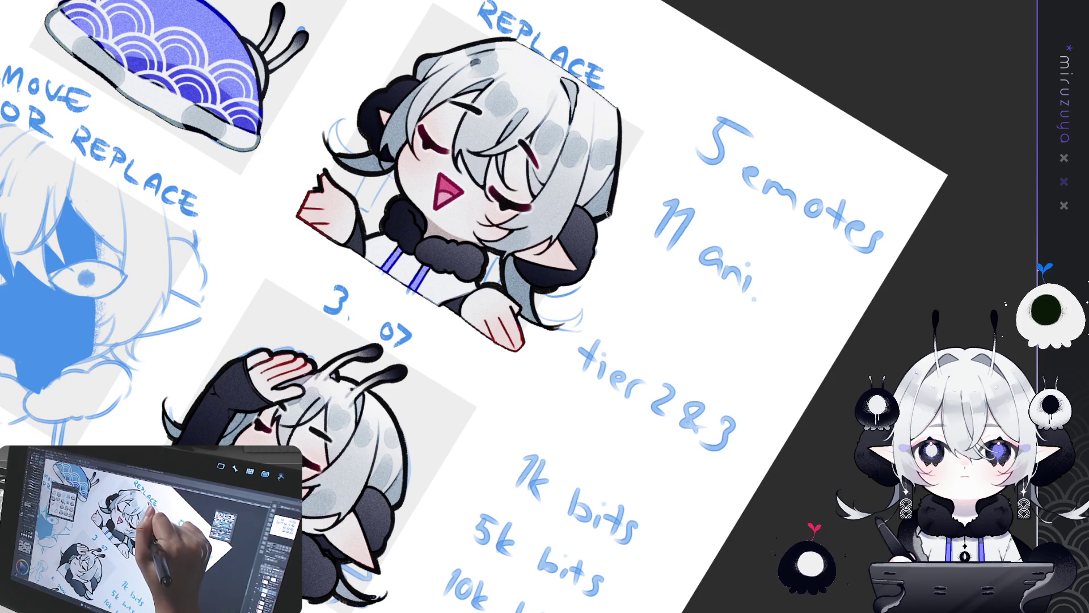
{"action": "left_click_drag", "start_coordinate": [431, 380], "coordinate": [612, 448]}
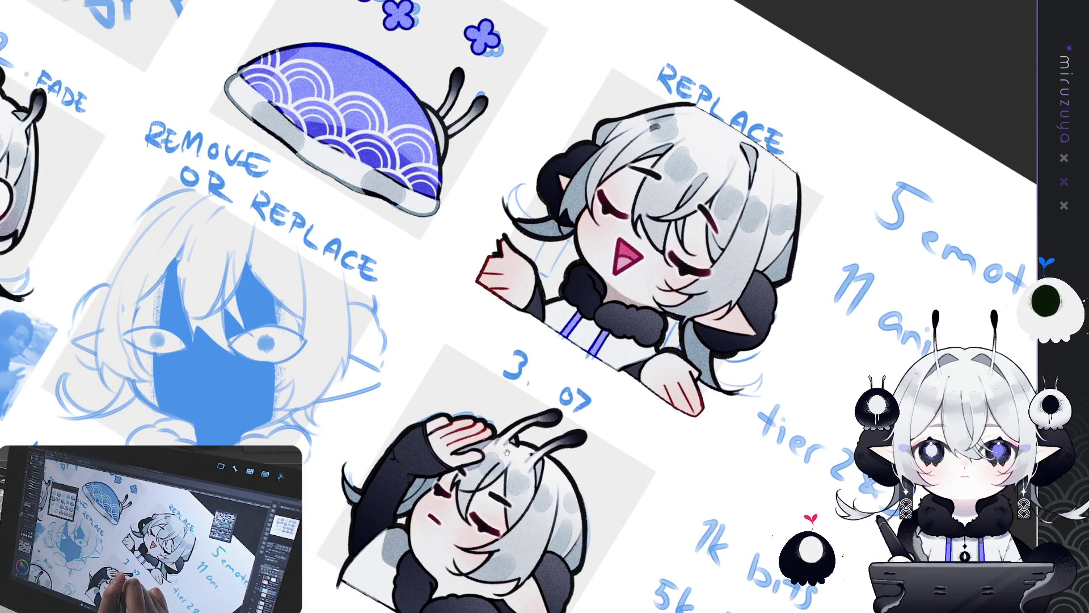
{"action": "left_click_drag", "start_coordinate": [456, 167], "coordinate": [417, 171]}
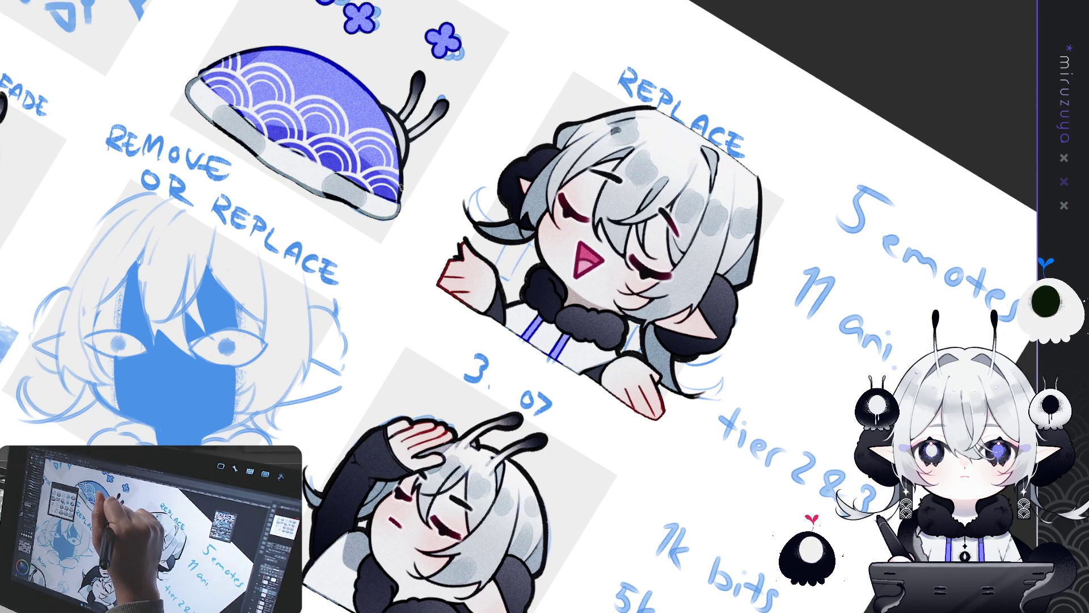
{"action": "left_click_drag", "start_coordinate": [402, 197], "coordinate": [391, 221]}
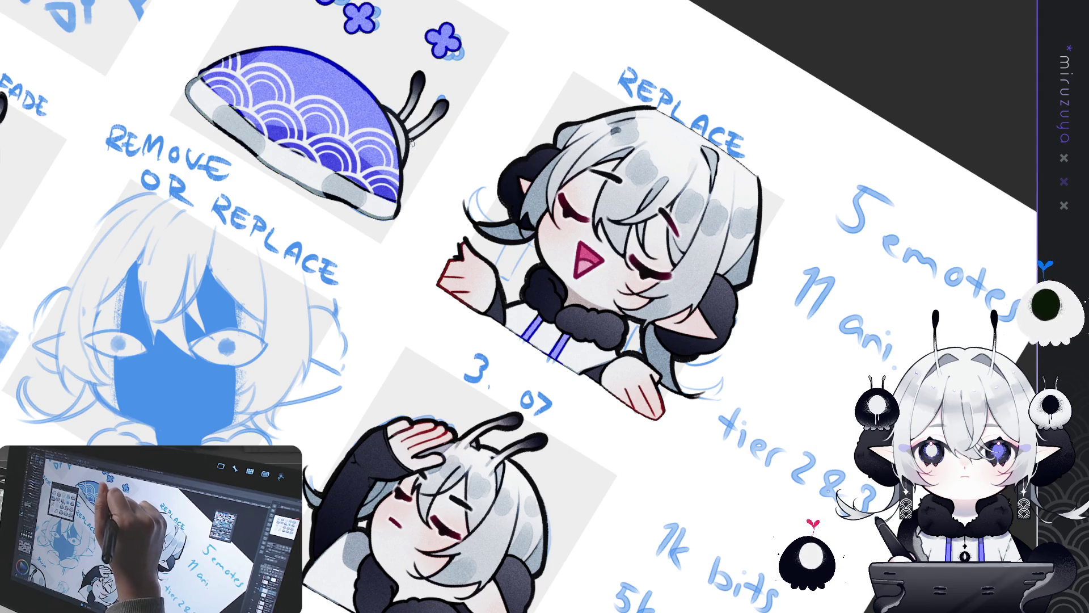
{"action": "left_click_drag", "start_coordinate": [316, 356], "coordinate": [389, 165]}
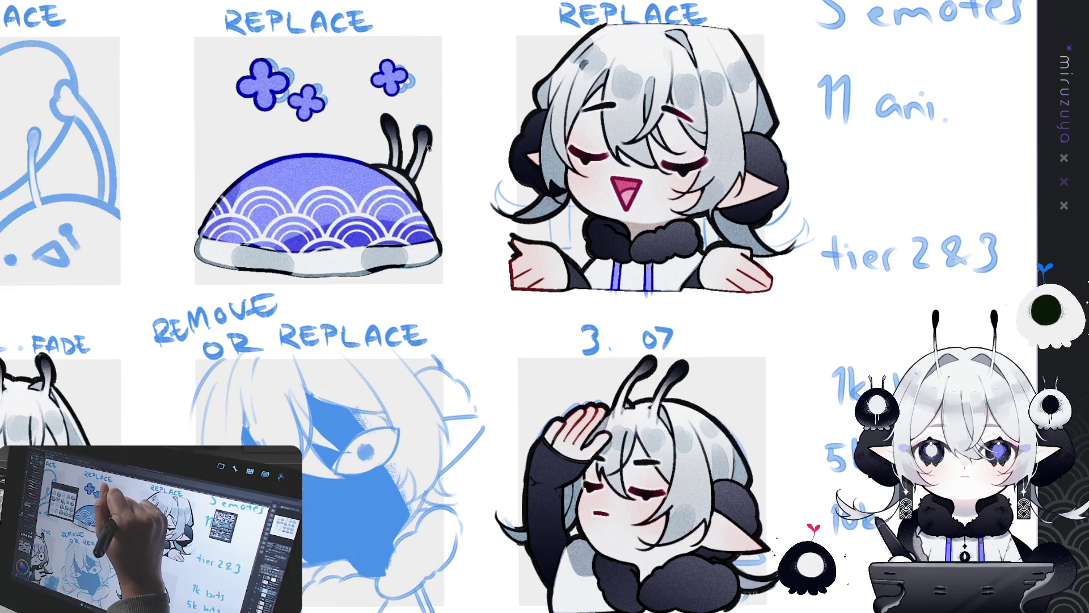
{"action": "left_click_drag", "start_coordinate": [418, 173], "coordinate": [511, 205]}
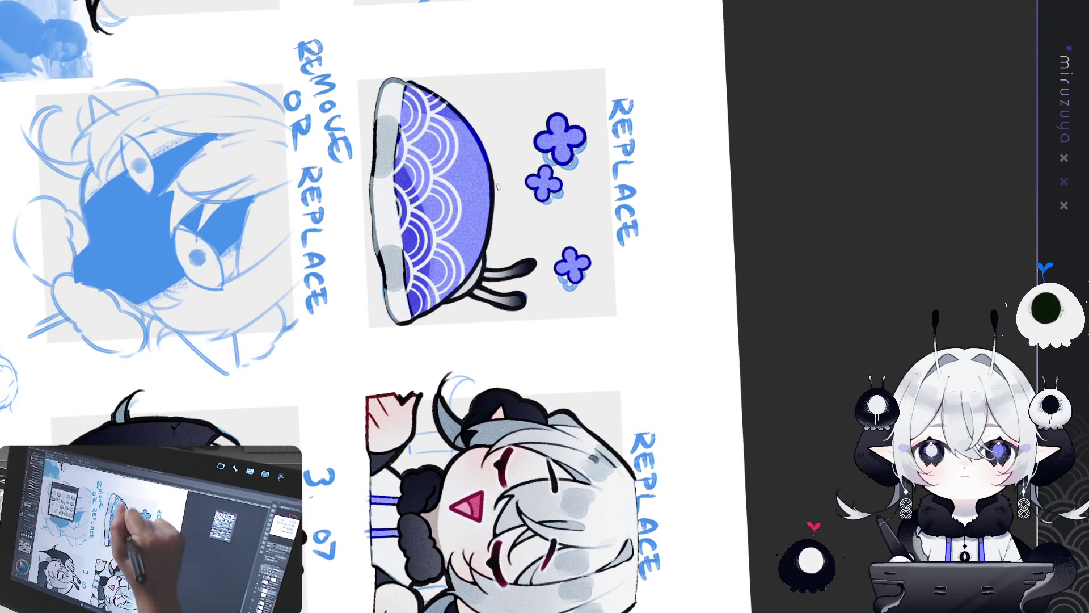
{"action": "left_click_drag", "start_coordinate": [494, 91], "coordinate": [624, 91]}
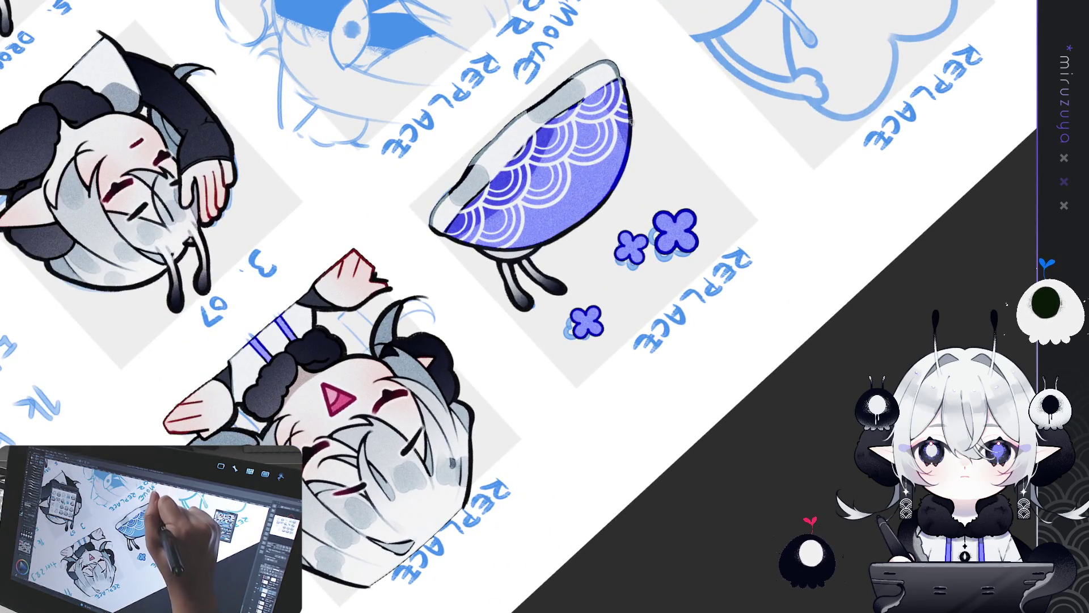
{"action": "mouse_move", "coordinate": [621, 165]}
{"action": "left_mouse_down"}
{"action": "mouse_move", "coordinate": [601, 227]}
{"action": "mouse_move", "coordinate": [567, 239]}
{"action": "left_mouse_up"}
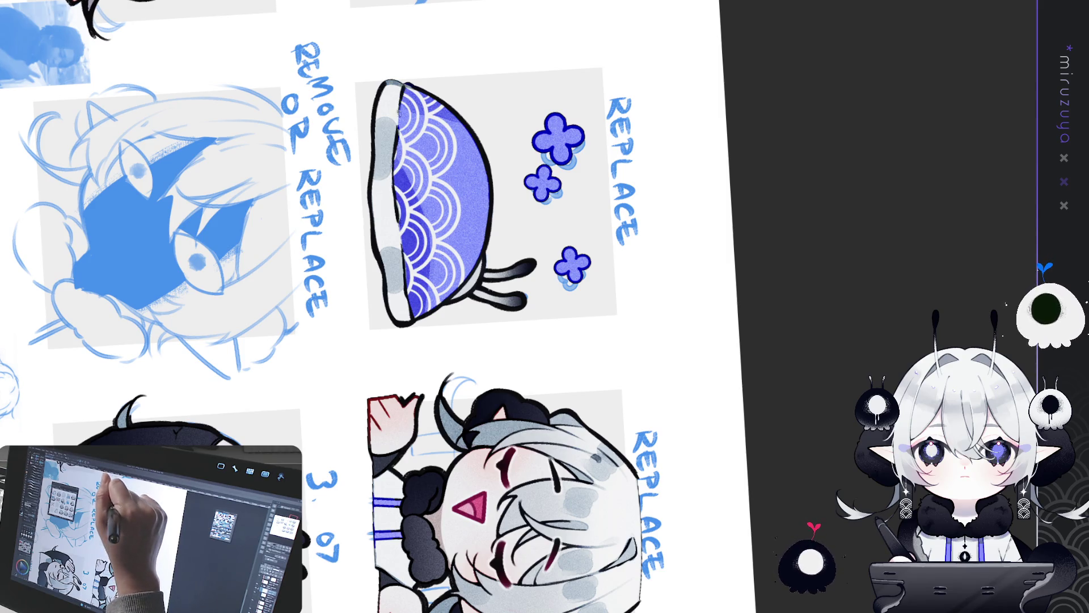
{"action": "mouse_move", "coordinate": [402, 90]}
{"action": "left_mouse_down"}
{"action": "mouse_move", "coordinate": [406, 142]}
{"action": "mouse_move", "coordinate": [454, 216]}
{"action": "left_mouse_up"}
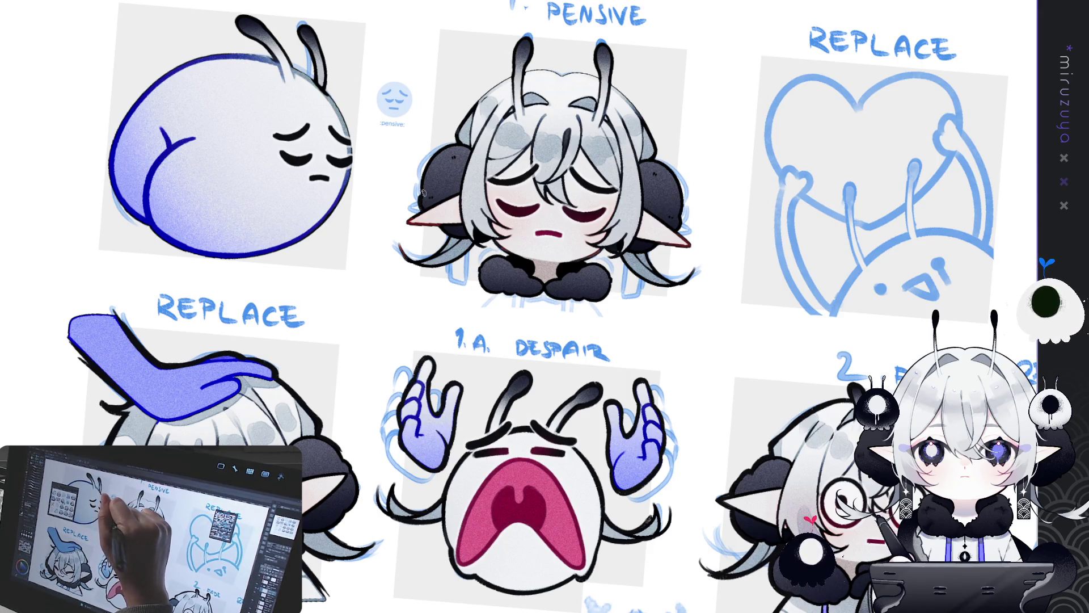
Ink a dark line along the Pensive character's hair edge, adjusting the view rotation.
{"action": "mouse_move", "coordinate": [427, 191]}
{"action": "left_mouse_down"}
{"action": "mouse_move", "coordinate": [429, 157]}
{"action": "mouse_move", "coordinate": [488, 101]}
{"action": "left_mouse_up"}
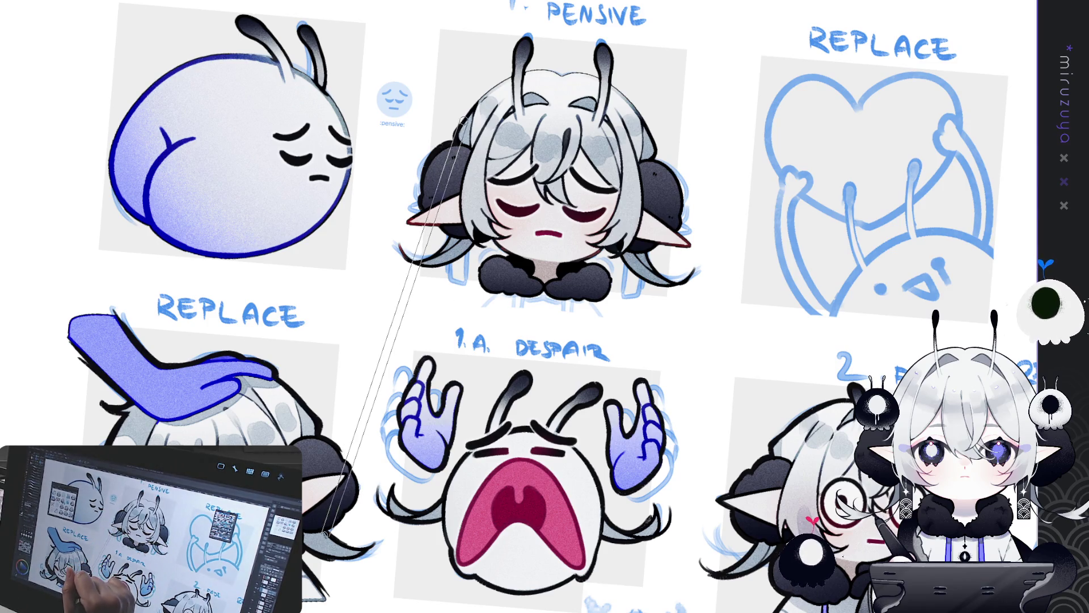
{"action": "left_click_drag", "start_coordinate": [323, 528], "coordinate": [377, 128]}
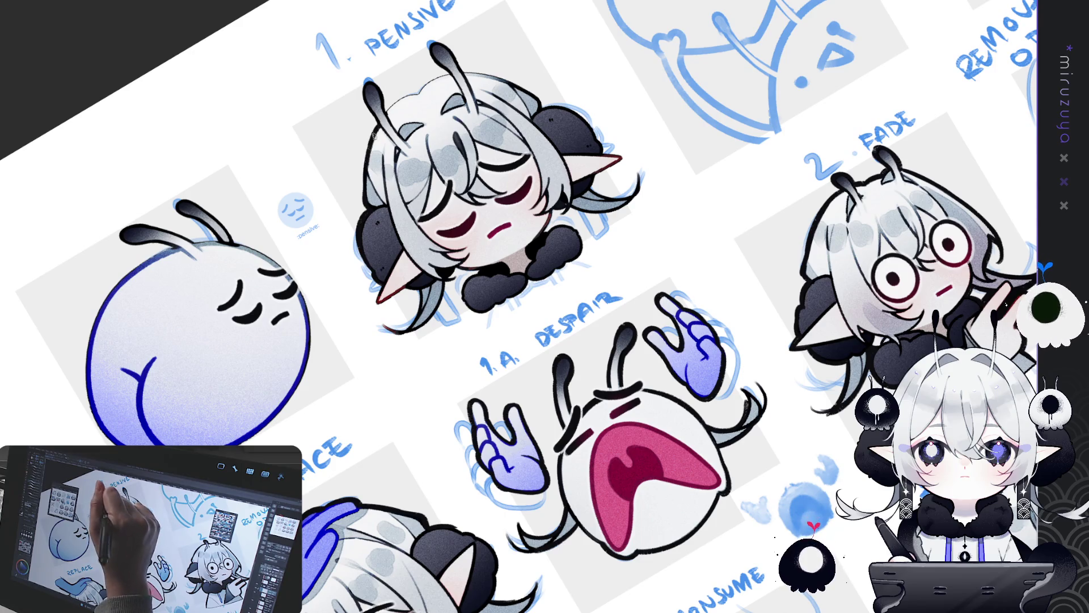
{"action": "left_click_drag", "start_coordinate": [391, 78], "coordinate": [497, 77]}
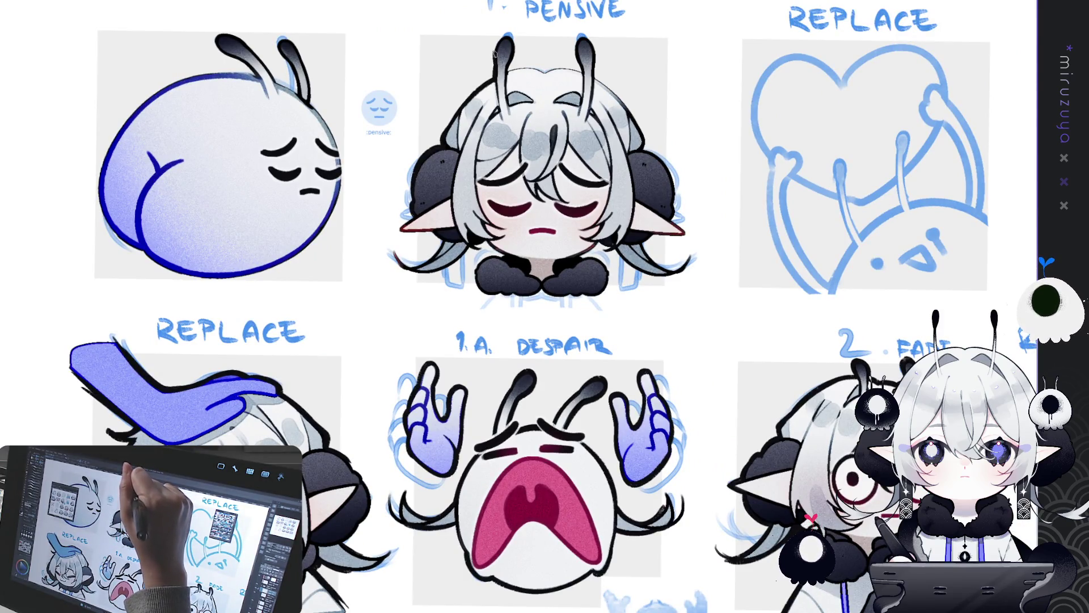
{"action": "left_click_drag", "start_coordinate": [495, 102], "coordinate": [292, 233]}
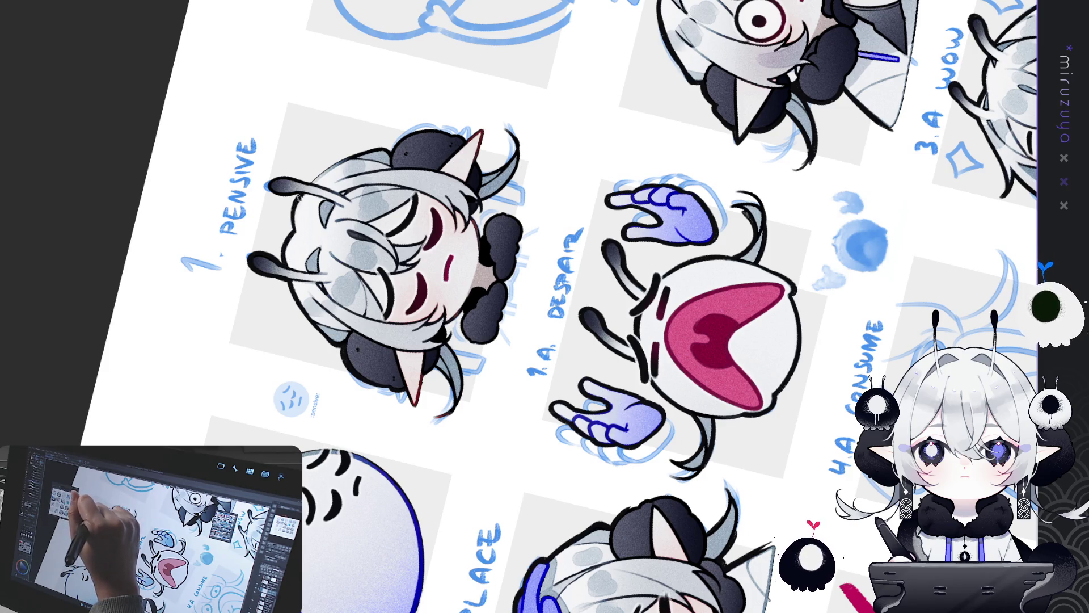
{"action": "key", "text": "ctrl+0"}
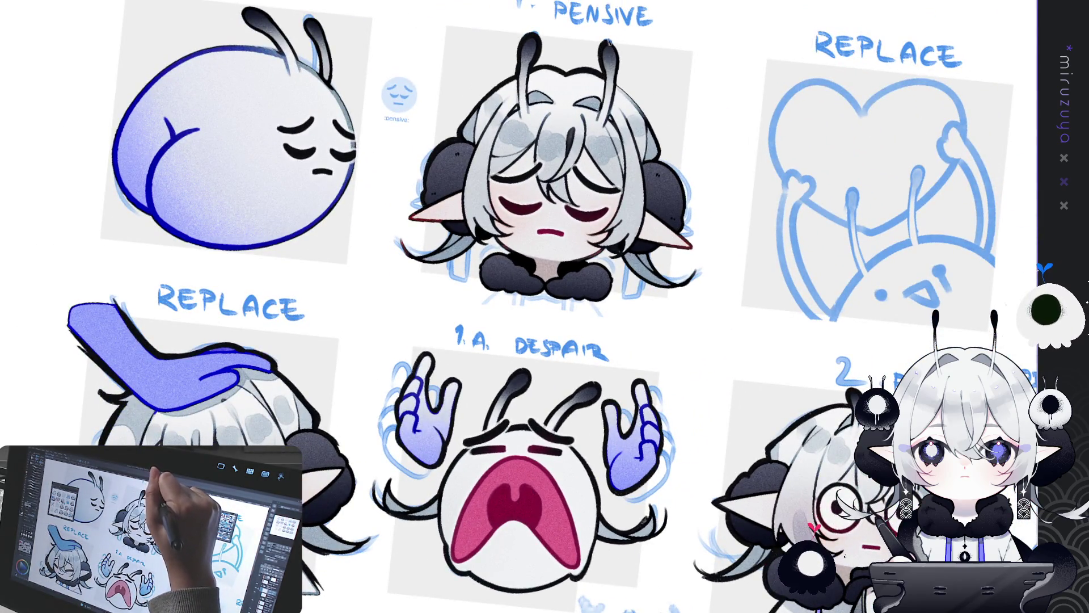
{"action": "mouse_move", "coordinate": [608, 42]}
{"action": "left_mouse_down"}
{"action": "mouse_move", "coordinate": [731, 395]}
{"action": "mouse_move", "coordinate": [430, 390]}
{"action": "left_mouse_up"}
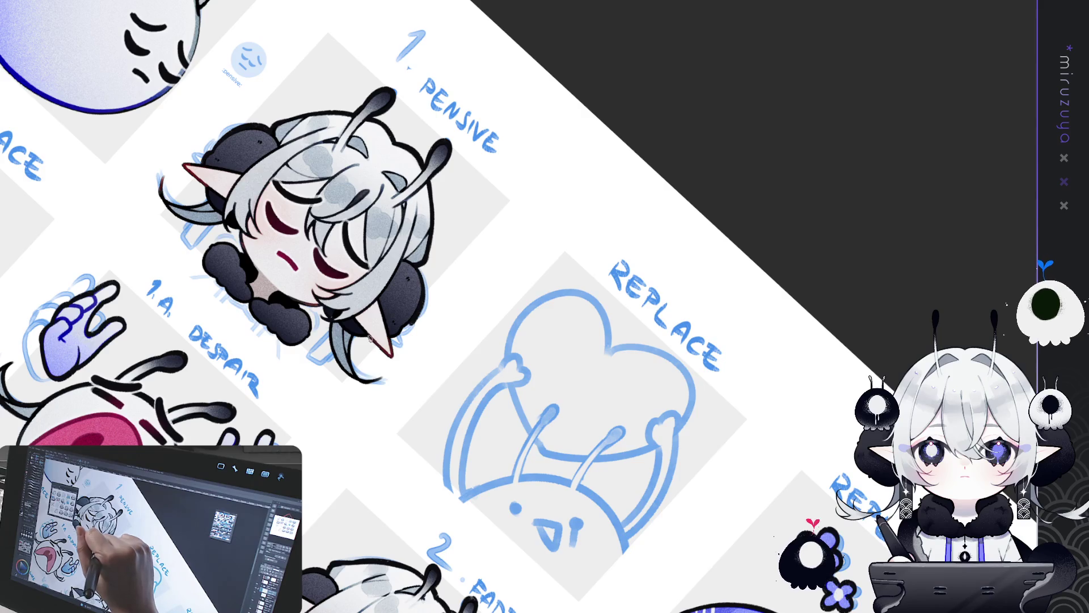
{"action": "left_click_drag", "start_coordinate": [386, 352], "coordinate": [545, 234]}
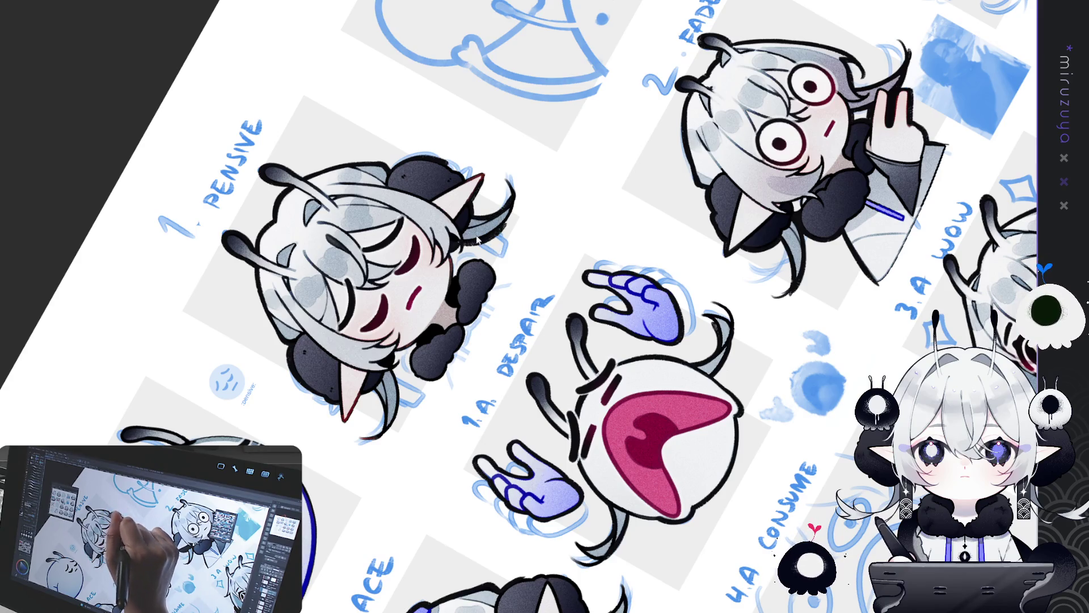
{"action": "mouse_move", "coordinate": [463, 241]}
{"action": "left_mouse_down"}
{"action": "mouse_move", "coordinate": [510, 284]}
{"action": "mouse_move", "coordinate": [462, 208]}
{"action": "left_mouse_up"}
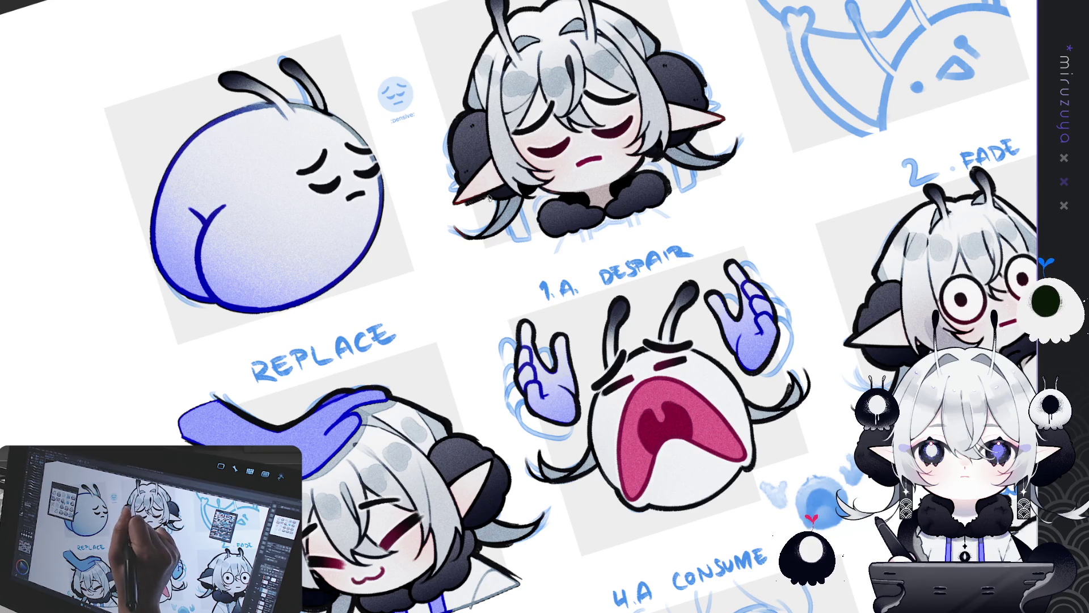
Add four short dark hair strokes to the character beside Despair, then level the view.
{"action": "left_click_drag", "start_coordinate": [498, 206], "coordinate": [480, 234]}
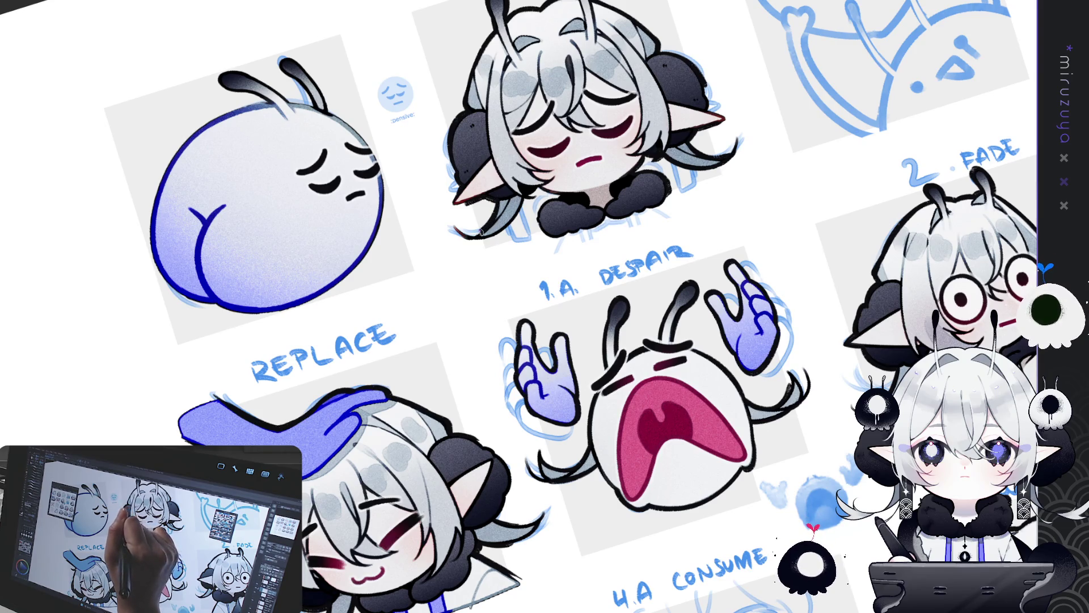
{"action": "left_click_drag", "start_coordinate": [525, 200], "coordinate": [482, 243]}
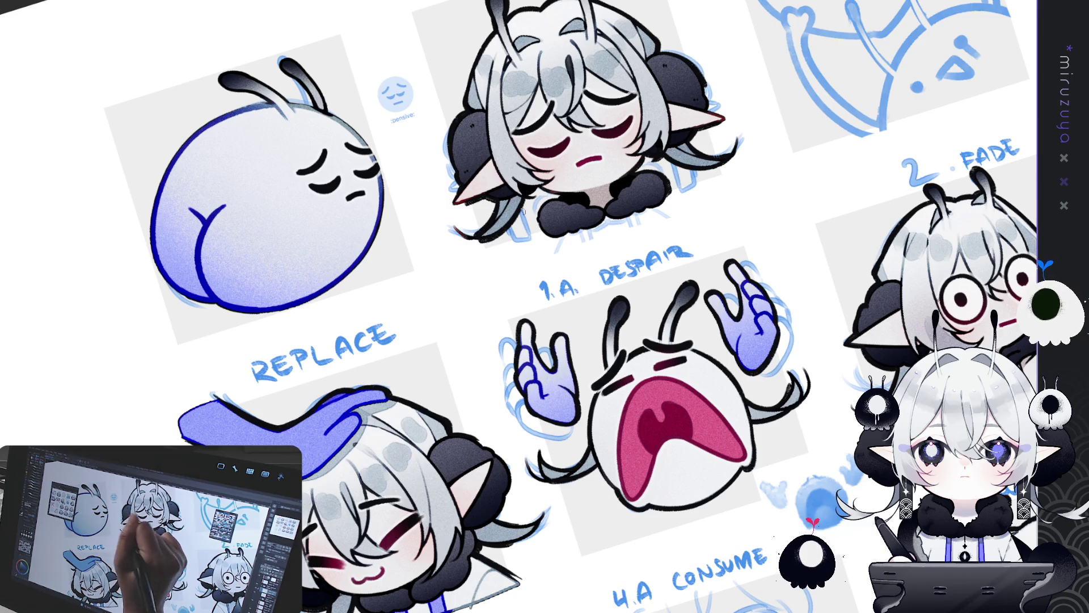
{"action": "mouse_move", "coordinate": [539, 187]}
{"action": "left_mouse_down"}
{"action": "mouse_move", "coordinate": [526, 201]}
{"action": "mouse_move", "coordinate": [541, 200]}
{"action": "left_mouse_up"}
{"action": "left_click_drag", "start_coordinate": [561, 192], "coordinate": [549, 200]}
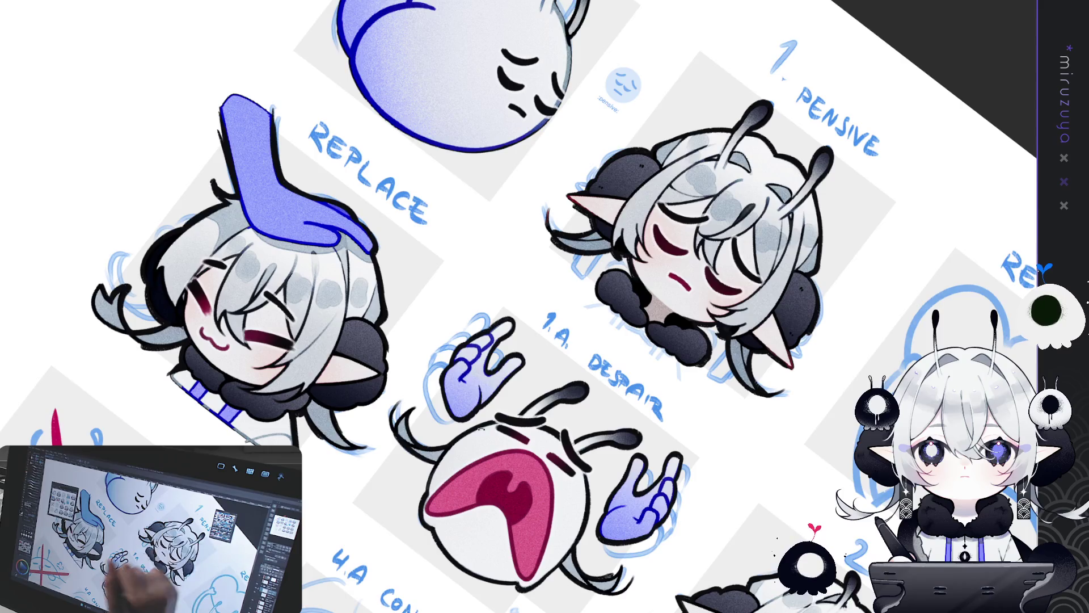
{"action": "key", "text": "ctrl+0"}
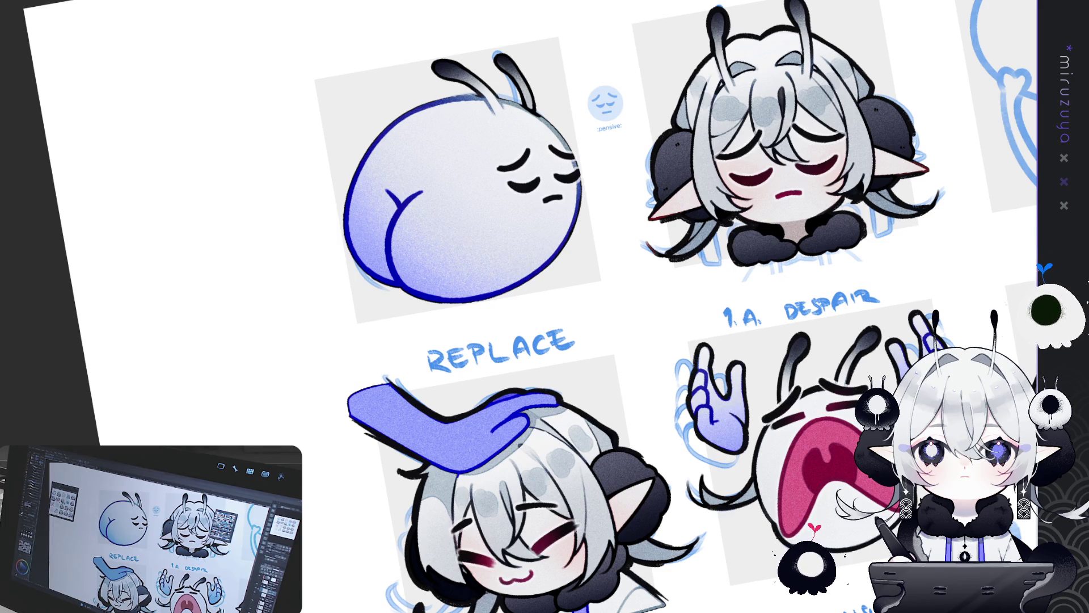
{"action": "key", "text": "ctrl+0"}
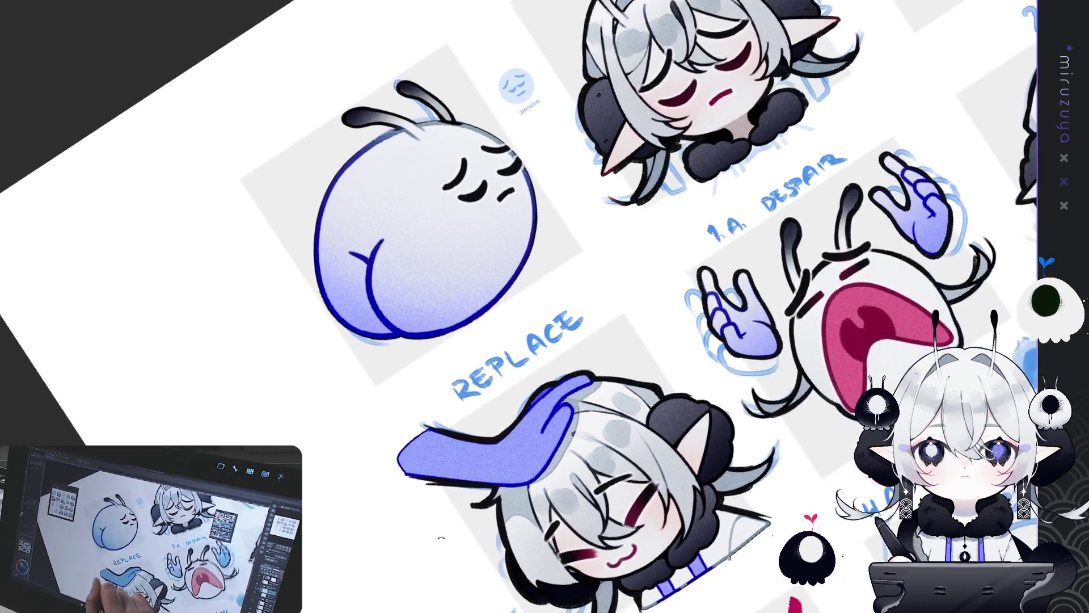
{"action": "mouse_move", "coordinate": [607, 224]}
{"action": "left_mouse_down"}
{"action": "mouse_move", "coordinate": [652, 266]}
{"action": "mouse_move", "coordinate": [643, 275]}
{"action": "mouse_move", "coordinate": [535, 229]}
{"action": "left_mouse_up"}
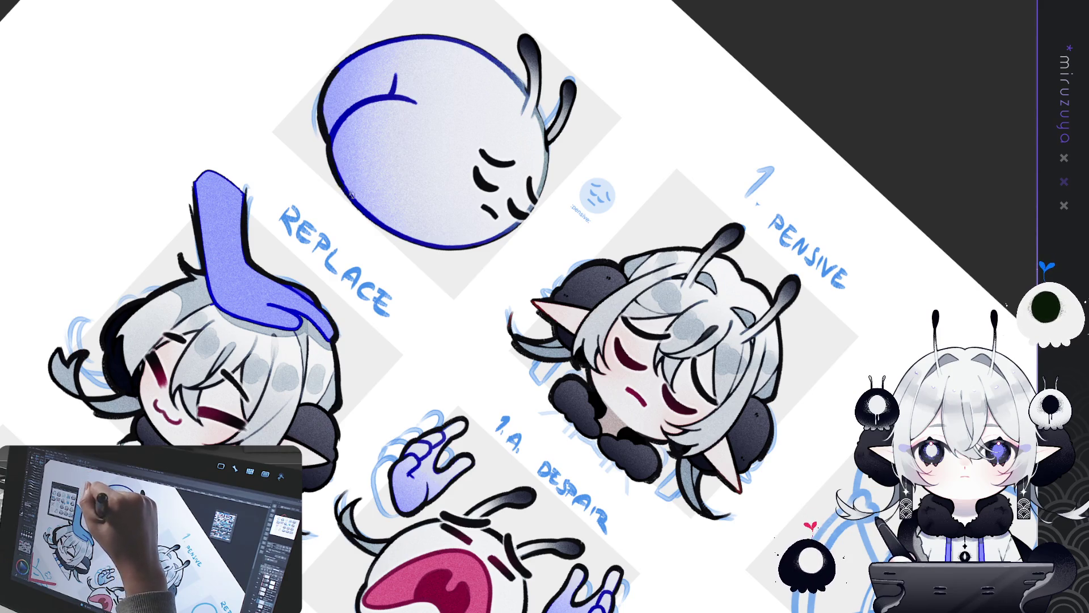
Bring the round pensive blob into view and retrace its left outline with three darker strokes.
{"action": "left_click_drag", "start_coordinate": [372, 402], "coordinate": [573, 117]}
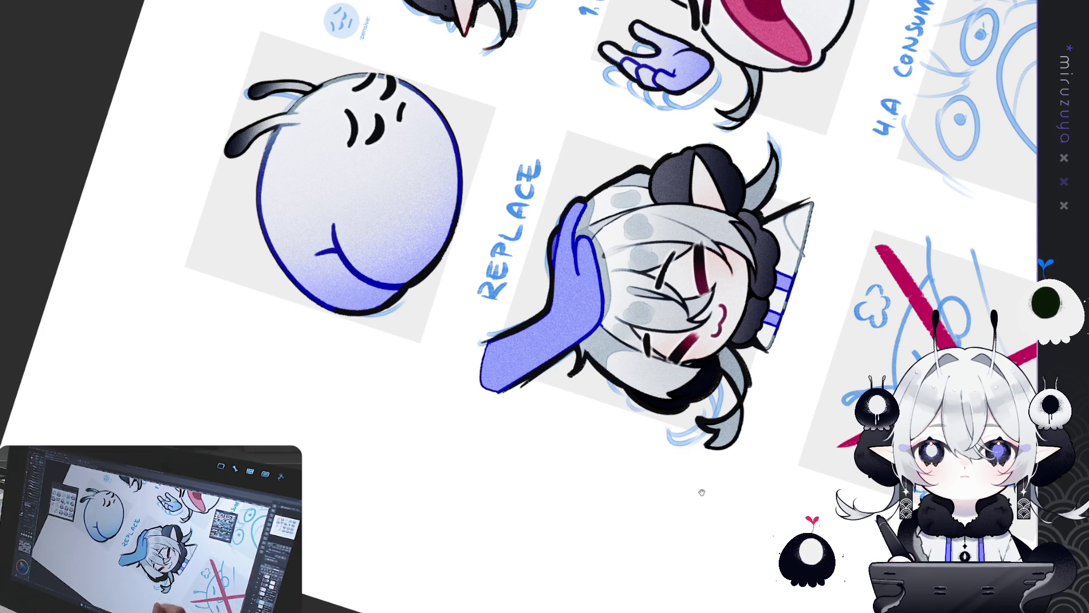
{"action": "left_click_drag", "start_coordinate": [692, 507], "coordinate": [761, 473]}
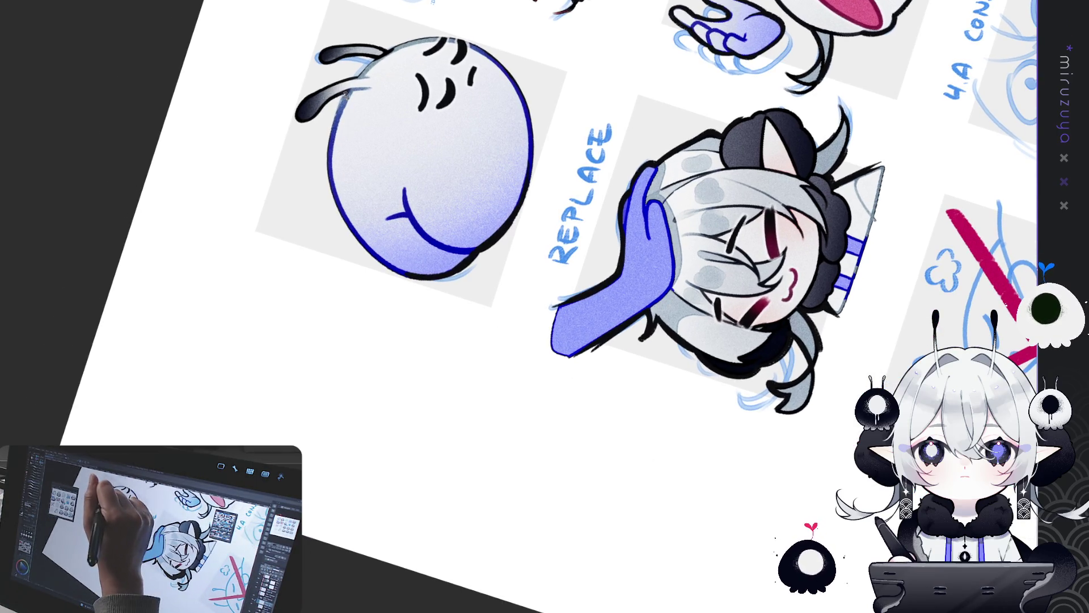
{"action": "mouse_move", "coordinate": [352, 93]}
{"action": "left_mouse_down"}
{"action": "mouse_move", "coordinate": [329, 158]}
{"action": "mouse_move", "coordinate": [398, 107]}
{"action": "mouse_move", "coordinate": [439, 94]}
{"action": "mouse_move", "coordinate": [427, 188]}
{"action": "left_mouse_up"}
{"action": "left_click_drag", "start_coordinate": [425, 150], "coordinate": [454, 224]}
{"action": "mouse_move", "coordinate": [433, 100]}
{"action": "left_mouse_down"}
{"action": "mouse_move", "coordinate": [437, 214]}
{"action": "mouse_move", "coordinate": [436, 110]}
{"action": "mouse_move", "coordinate": [475, 123]}
{"action": "mouse_move", "coordinate": [485, 147]}
{"action": "left_mouse_up"}
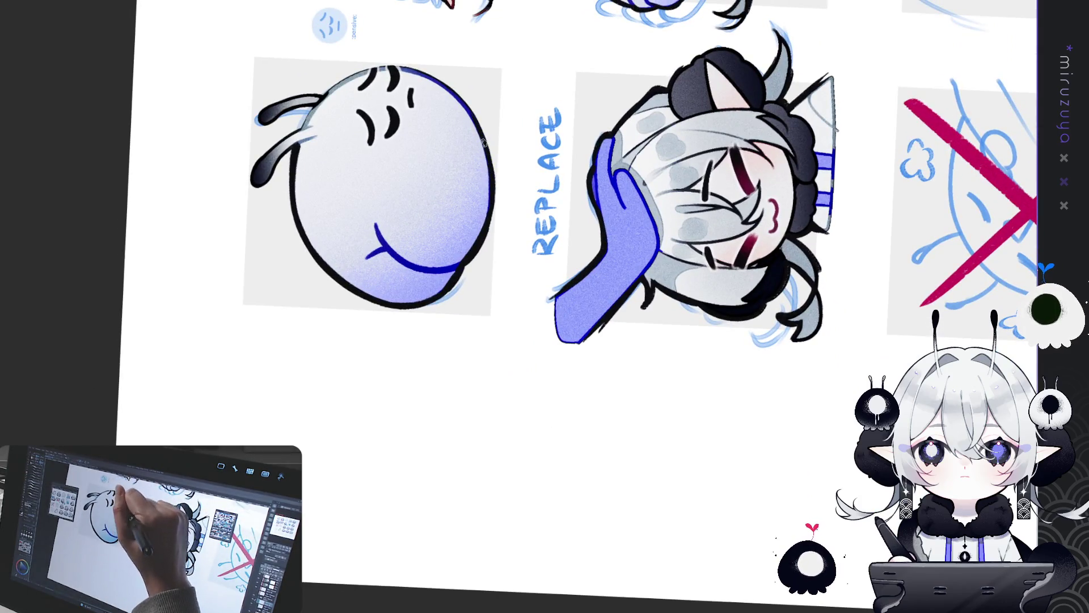
{"action": "left_click_drag", "start_coordinate": [463, 88], "coordinate": [601, 301]}
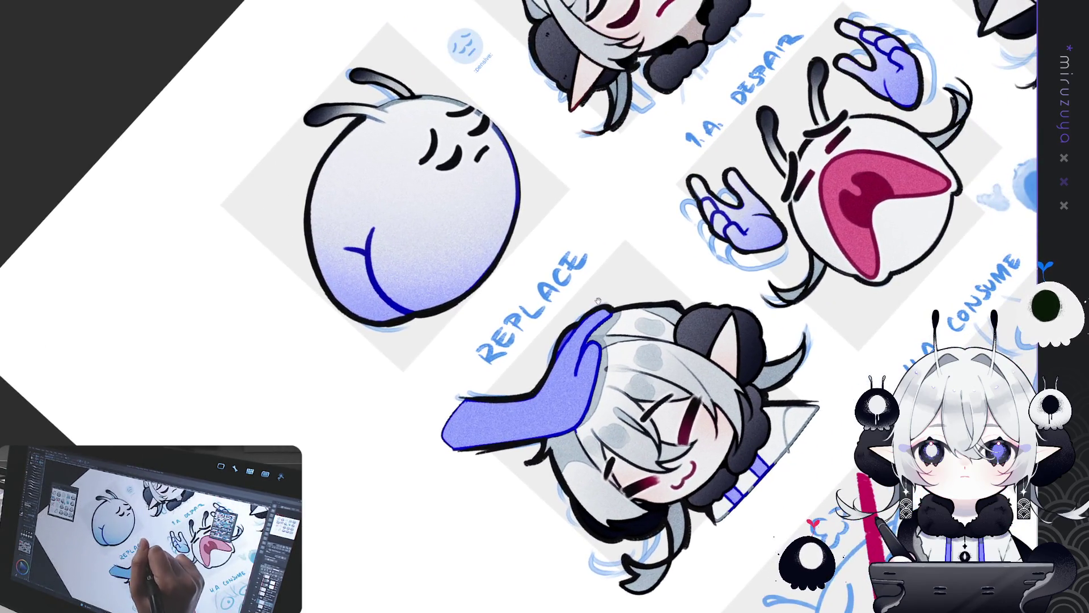